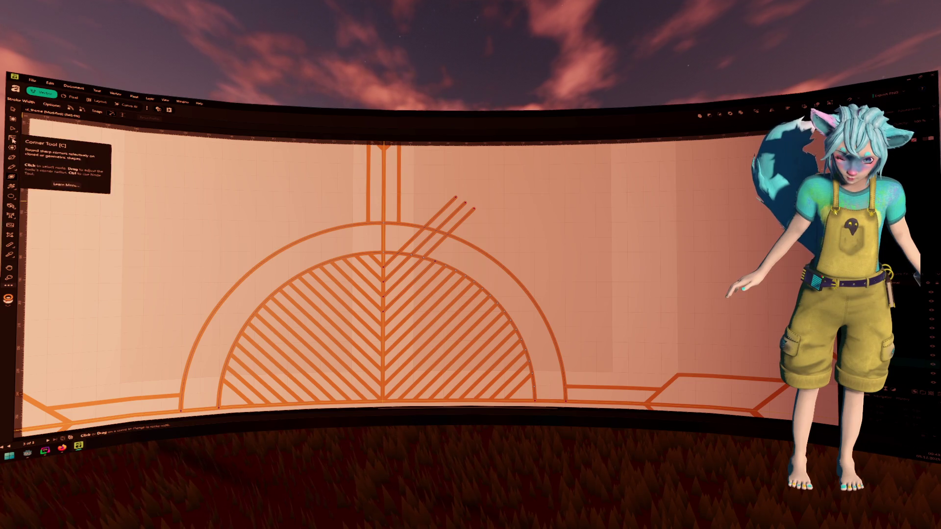
With the Node Tool, select the right-half hatch curves and three diagonal strokes, then pick the Shape Builder Tool
{"action": "left_click", "coordinate": [13, 129]}
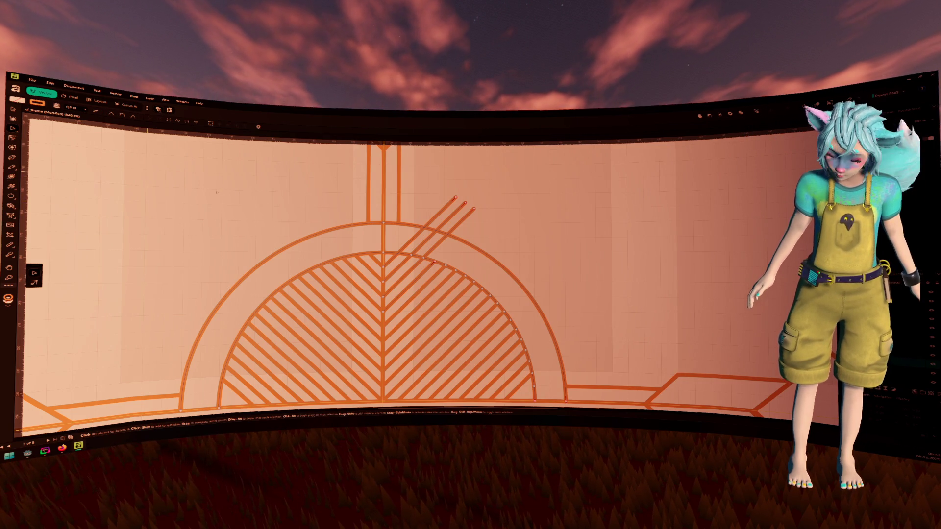
{"action": "left_click", "coordinate": [541, 210]}
{"action": "left_click", "coordinate": [427, 224]}
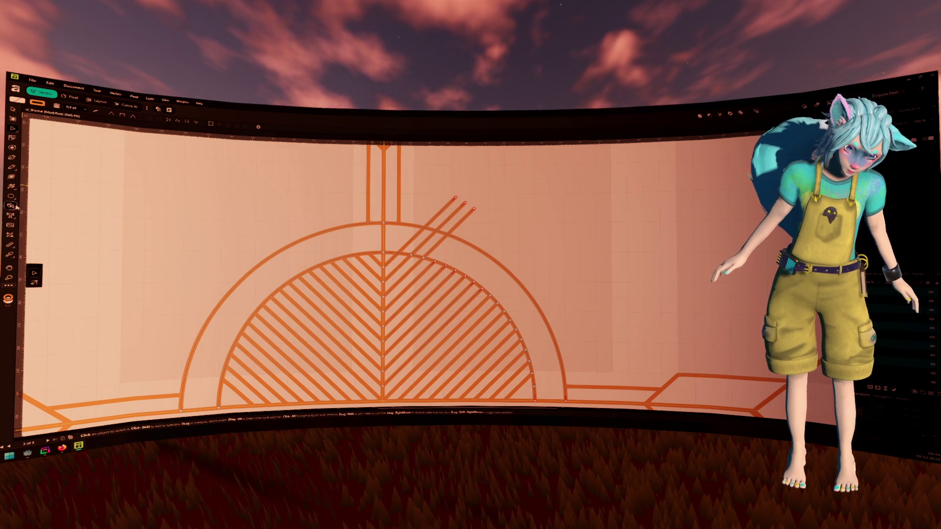
{"action": "left_click", "coordinate": [17, 207]}
{"action": "left_click", "coordinate": [32, 207]}
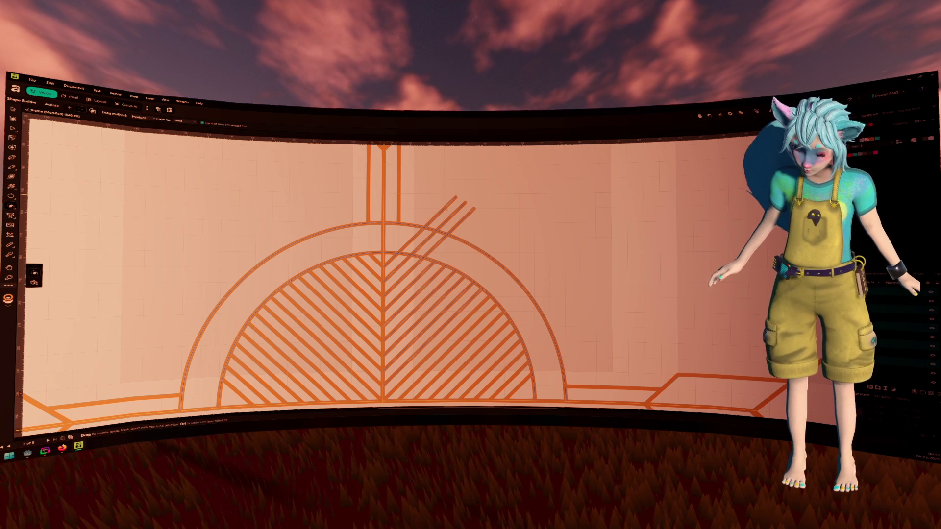
Trim the diagonal strokes above the outer arc and between the two arcs, then fit the artboard
{"action": "mouse_move", "coordinate": [446, 208]}
{"action": "left_mouse_down"}
{"action": "mouse_move", "coordinate": [484, 234]}
{"action": "mouse_move", "coordinate": [434, 257]}
{"action": "left_mouse_up"}
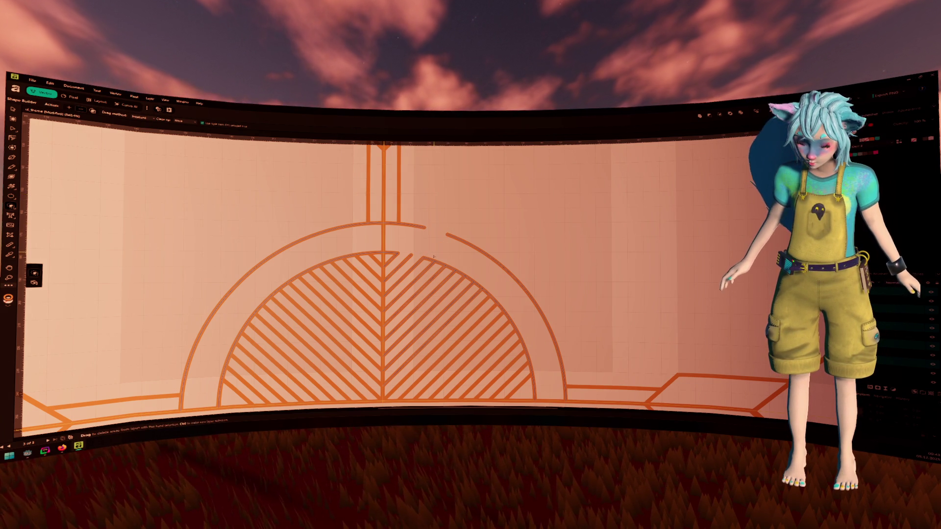
{"action": "key", "text": "z"}
{"action": "key", "text": "ctrl+z"}
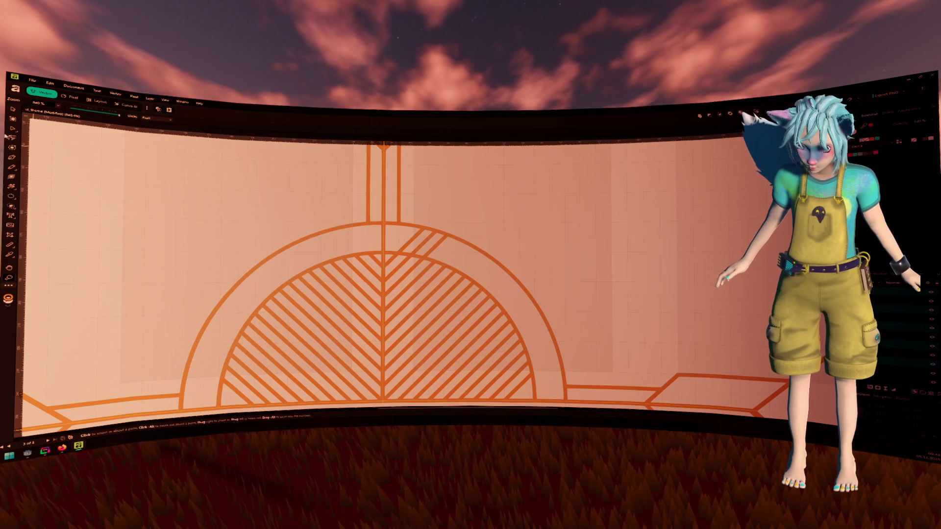
{"action": "left_click", "coordinate": [11, 205]}
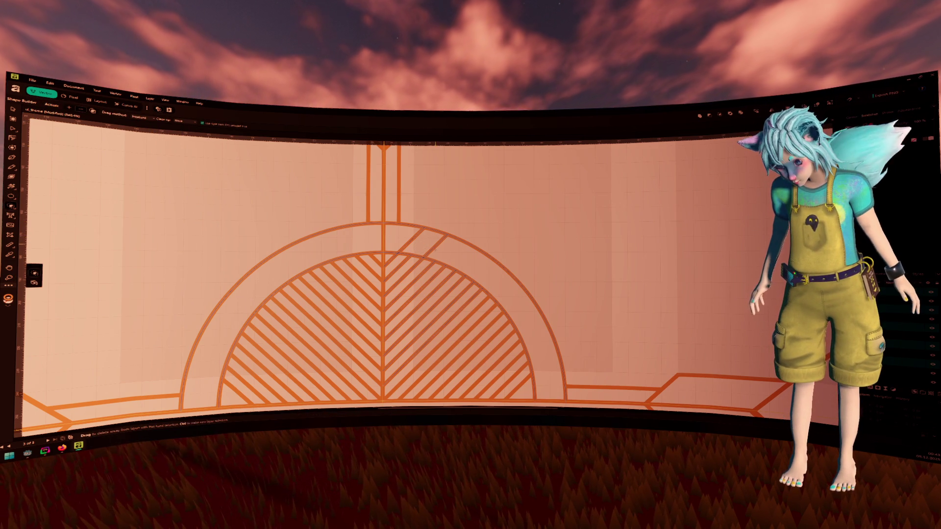
{"action": "left_click", "coordinate": [436, 249], "text": "alt"}
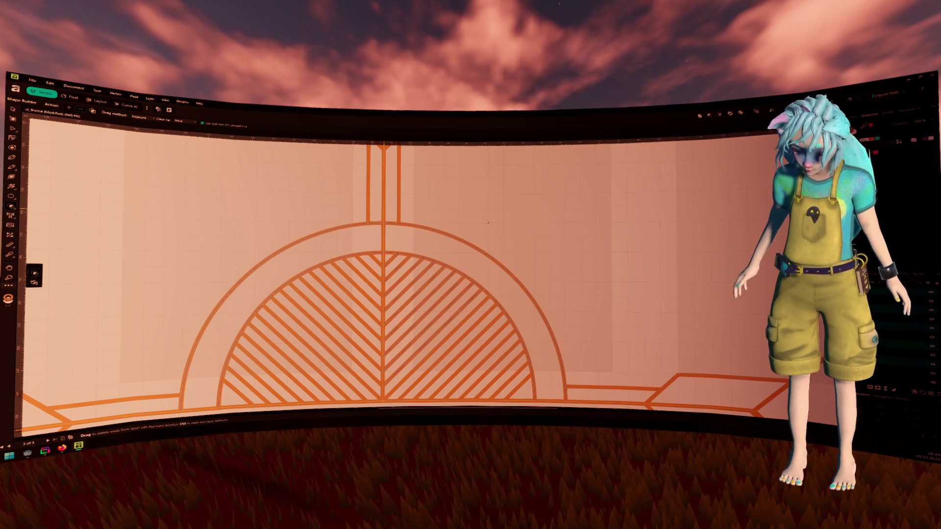
{"action": "key", "text": "ctrl+0"}
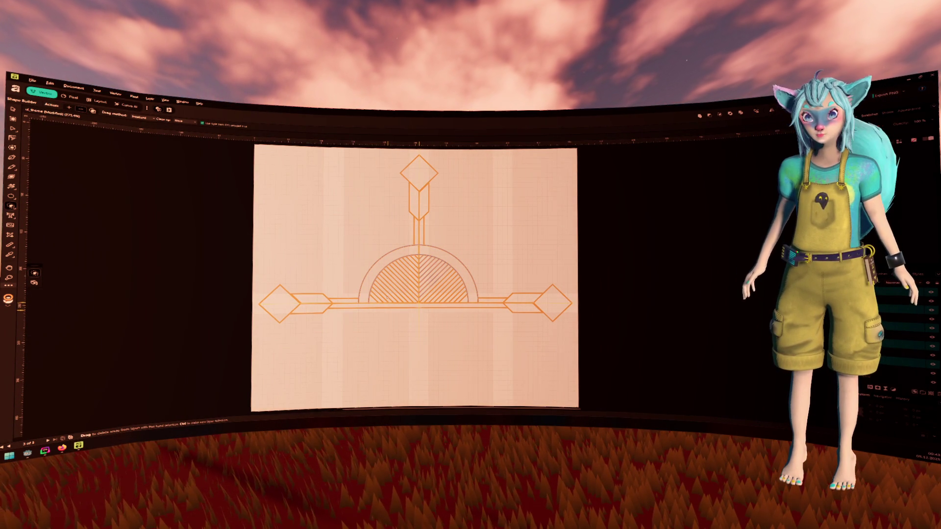
{"action": "key", "text": "alt+Tab"}
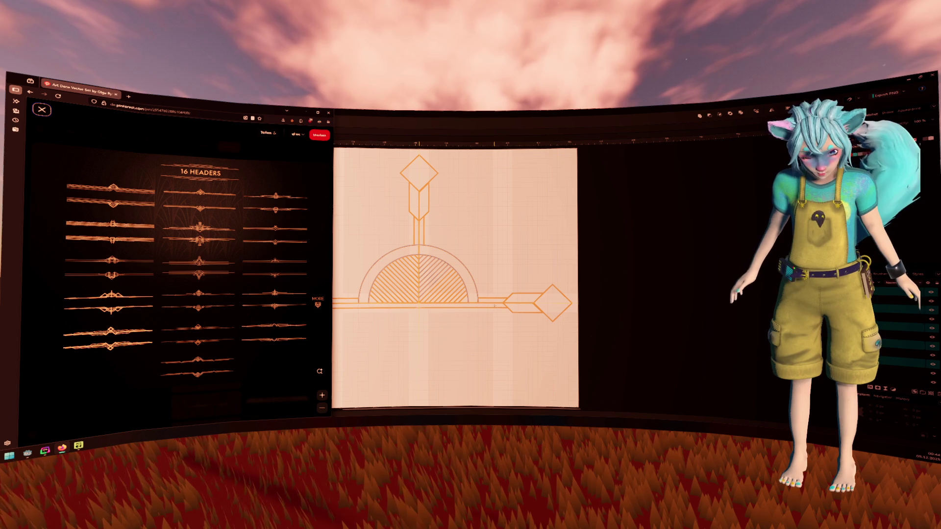
{"action": "left_click", "coordinate": [519, 208]}
{"action": "key", "text": "v"}
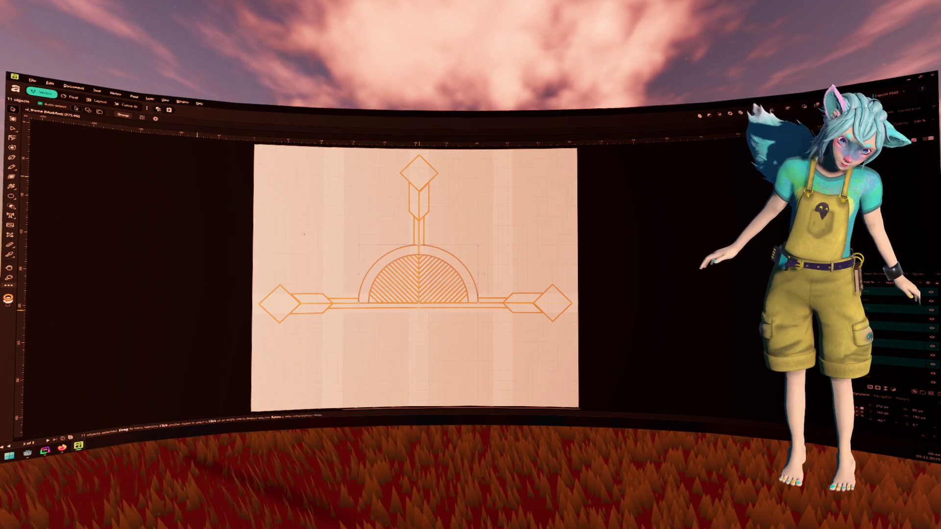
{"action": "scroll", "coordinate": [411, 323], "scroll_direction": "up", "scroll_amount": 5}
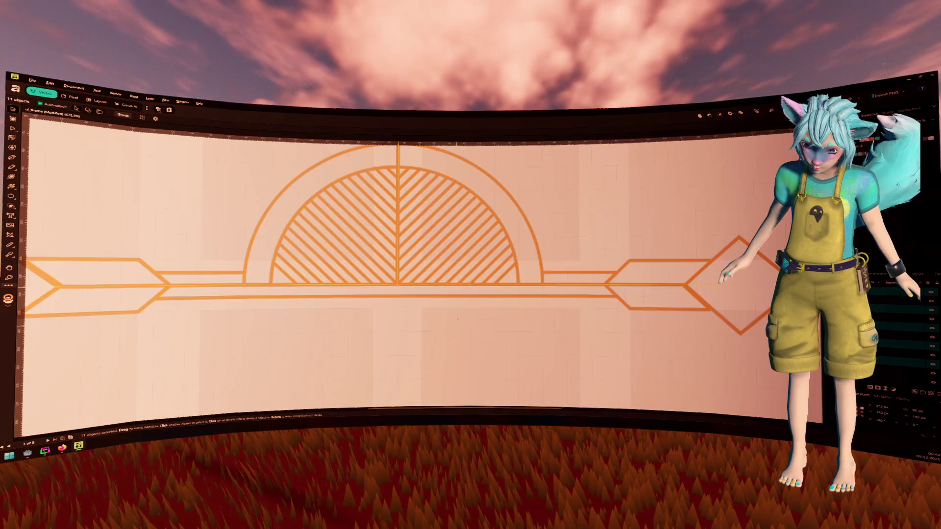
{"action": "mouse_move", "coordinate": [281, 280]}
{"action": "left_mouse_down"}
{"action": "mouse_move", "coordinate": [390, 216]}
{"action": "mouse_move", "coordinate": [414, 182]}
{"action": "mouse_move", "coordinate": [503, 208]}
{"action": "left_mouse_up"}
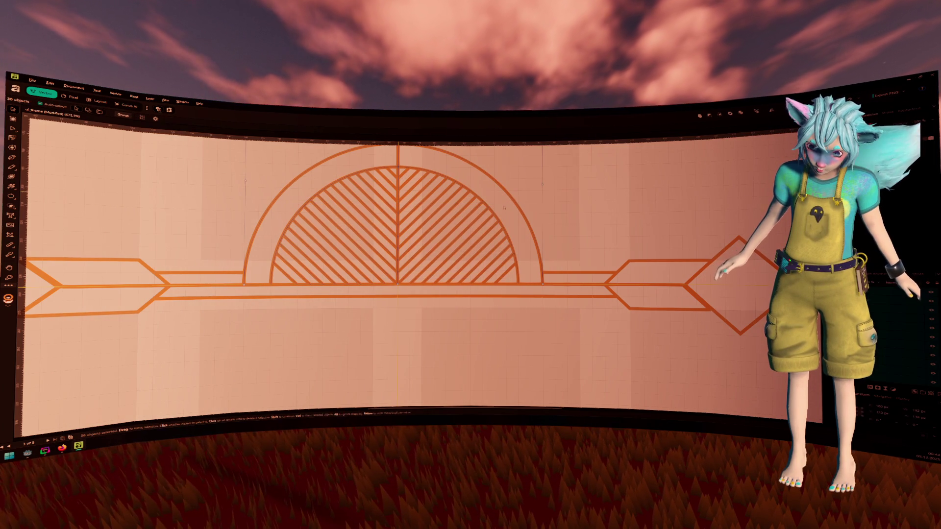
{"action": "key", "text": "ctrl+z"}
{"action": "key", "text": "ctrl+z"}
{"action": "key", "text": "ctrl+z"}
{"action": "key", "text": "ctrl+shift+z"}
{"action": "key", "text": "ctrl+shift+z"}
{"action": "key", "text": "ctrl+shift+z"}
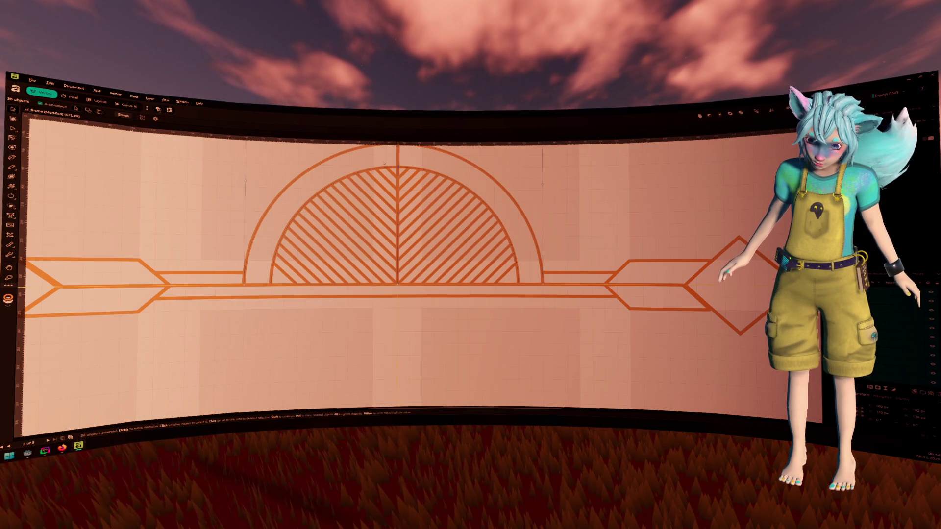
{"action": "scroll", "coordinate": [353, 225], "scroll_direction": "up", "scroll_amount": 2}
{"action": "mouse_move", "coordinate": [189, 199]}
{"action": "left_mouse_down"}
{"action": "mouse_move", "coordinate": [430, 250]}
{"action": "mouse_move", "coordinate": [439, 280]}
{"action": "mouse_move", "coordinate": [487, 321]}
{"action": "mouse_move", "coordinate": [381, 248]}
{"action": "mouse_move", "coordinate": [412, 239]}
{"action": "mouse_move", "coordinate": [389, 225]}
{"action": "mouse_move", "coordinate": [66, 184]}
{"action": "mouse_move", "coordinate": [154, 197]}
{"action": "left_mouse_up"}
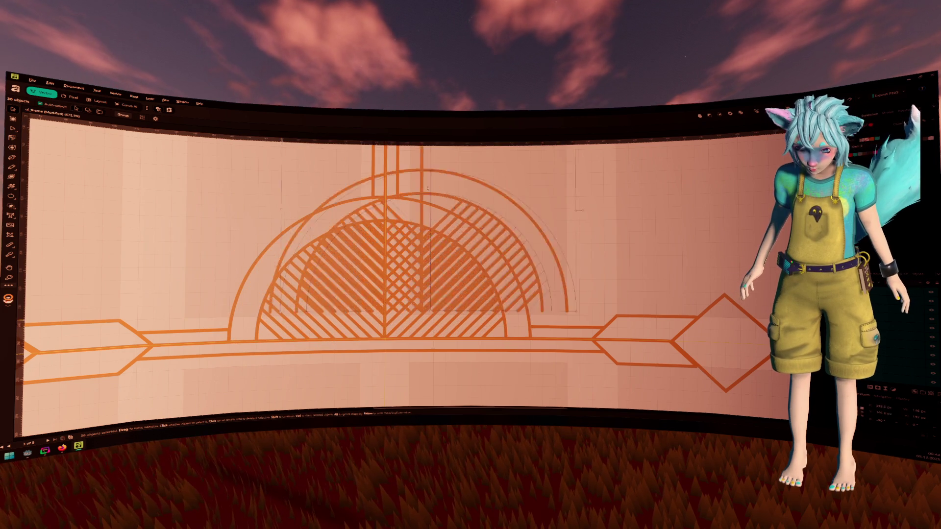
{"action": "left_click", "coordinate": [406, 240], "text": "shift"}
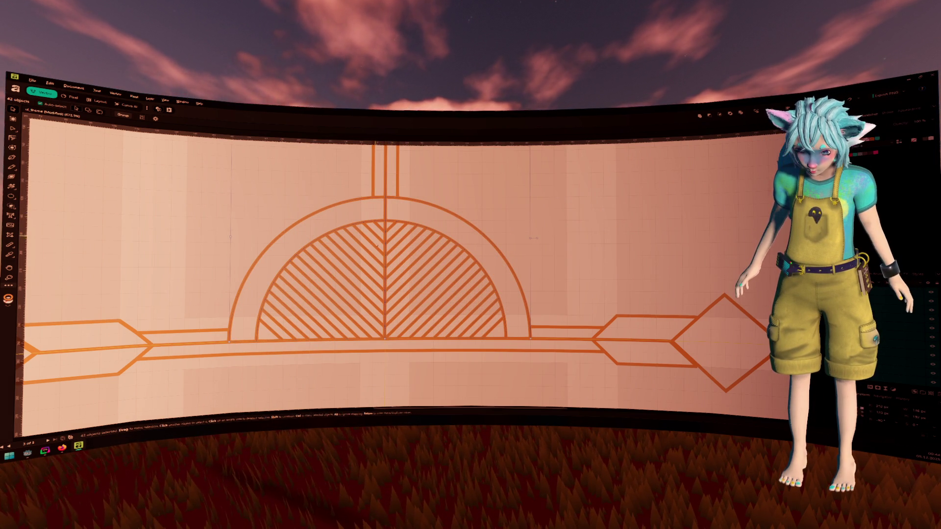
{"action": "left_click", "coordinate": [315, 216]}
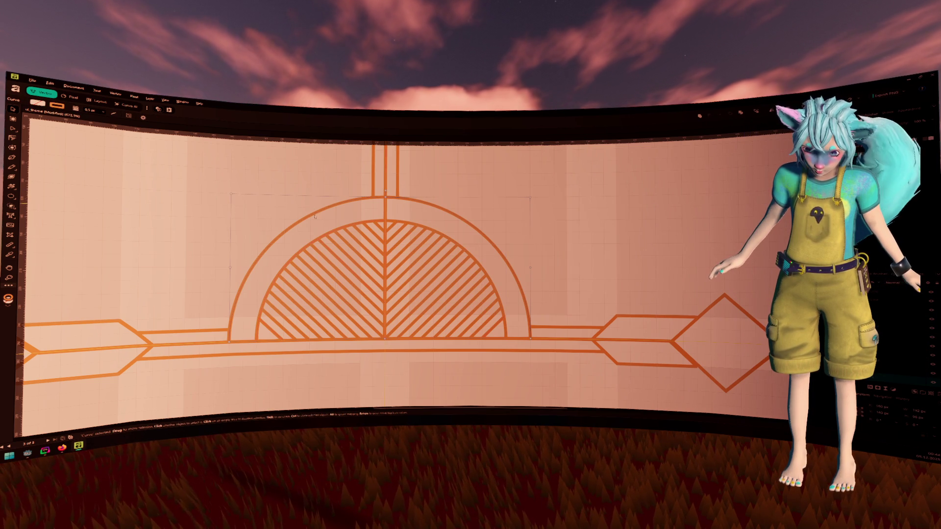
Marquee-select the hatched semicircle with its arcs, then deselect the horizontal band lines and stray objects
{"action": "left_click", "coordinate": [343, 265]}
{"action": "left_click_drag", "start_coordinate": [331, 235], "coordinate": [415, 268]}
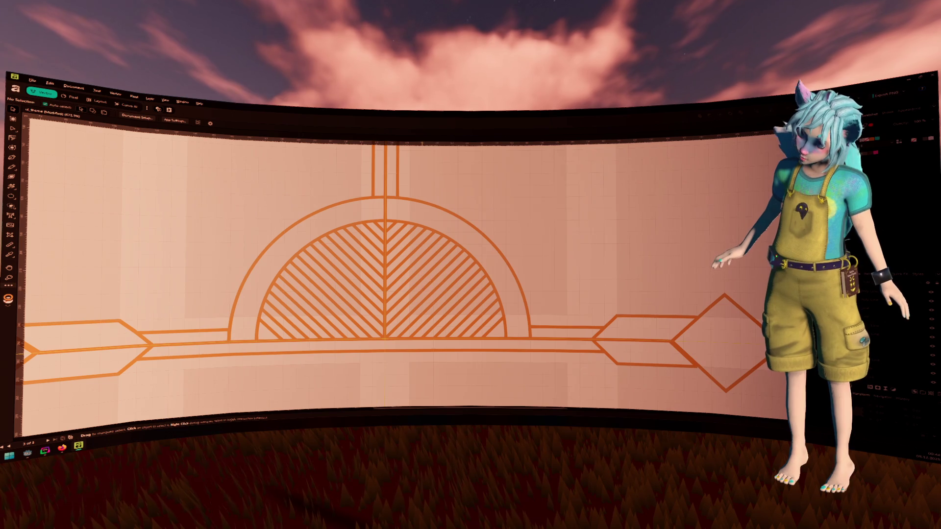
{"action": "mouse_move", "coordinate": [488, 368]}
{"action": "left_mouse_down"}
{"action": "mouse_move", "coordinate": [420, 336]}
{"action": "mouse_move", "coordinate": [319, 315]}
{"action": "mouse_move", "coordinate": [330, 269]}
{"action": "mouse_move", "coordinate": [304, 225]}
{"action": "left_mouse_up"}
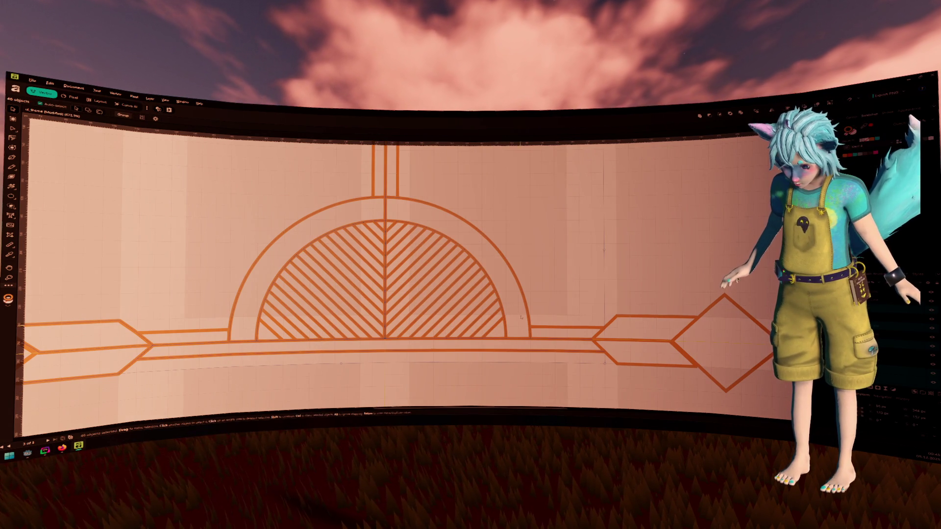
{"action": "left_click", "coordinate": [528, 316]}
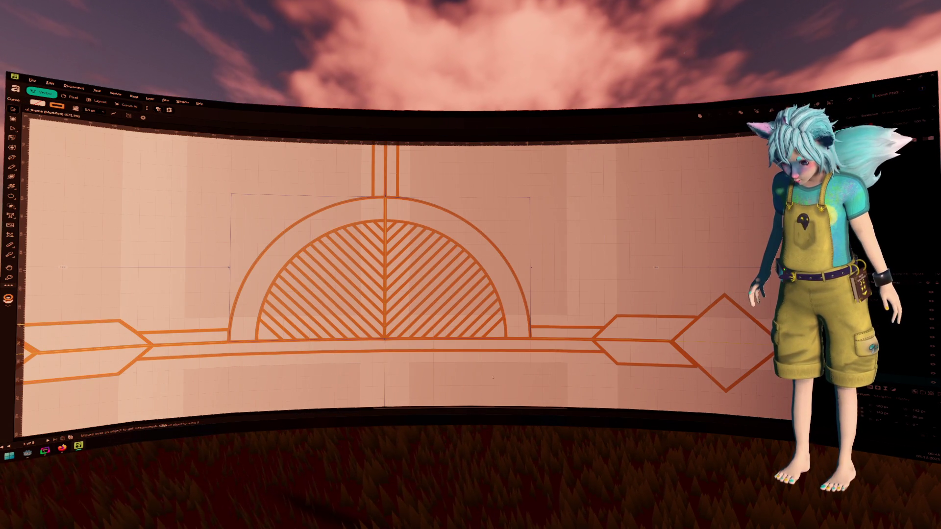
{"action": "mouse_move", "coordinate": [512, 378]}
{"action": "left_mouse_down"}
{"action": "mouse_move", "coordinate": [362, 274]}
{"action": "mouse_move", "coordinate": [281, 279]}
{"action": "mouse_move", "coordinate": [243, 216]}
{"action": "left_mouse_up"}
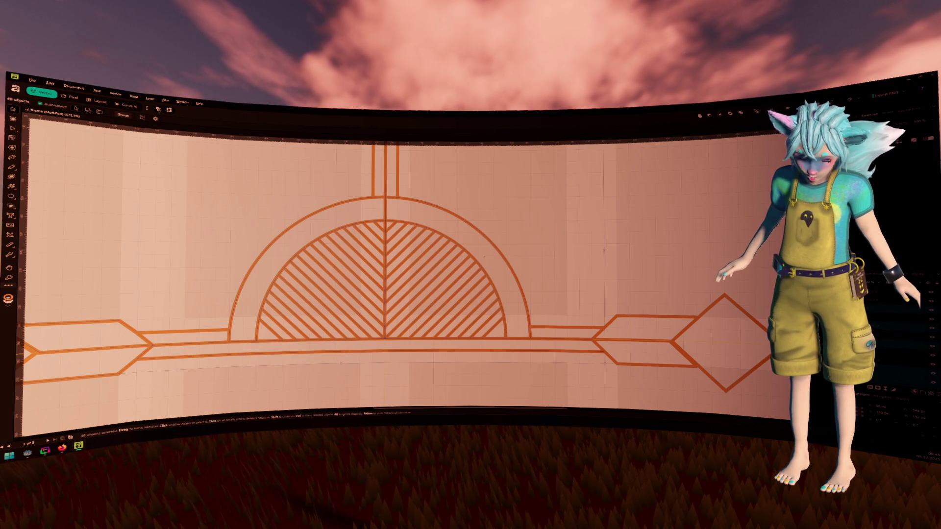
{"action": "left_click", "coordinate": [501, 251], "text": "shift"}
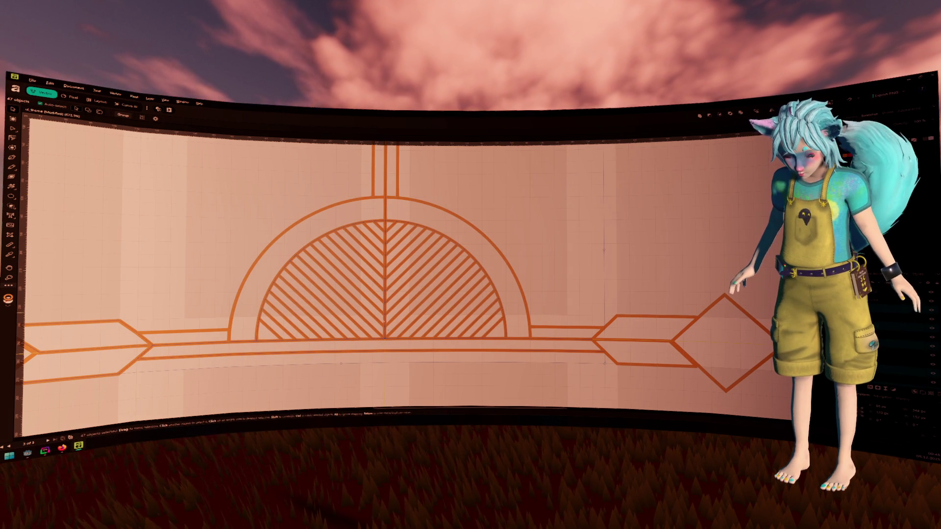
{"action": "left_click", "coordinate": [330, 240], "text": "shift"}
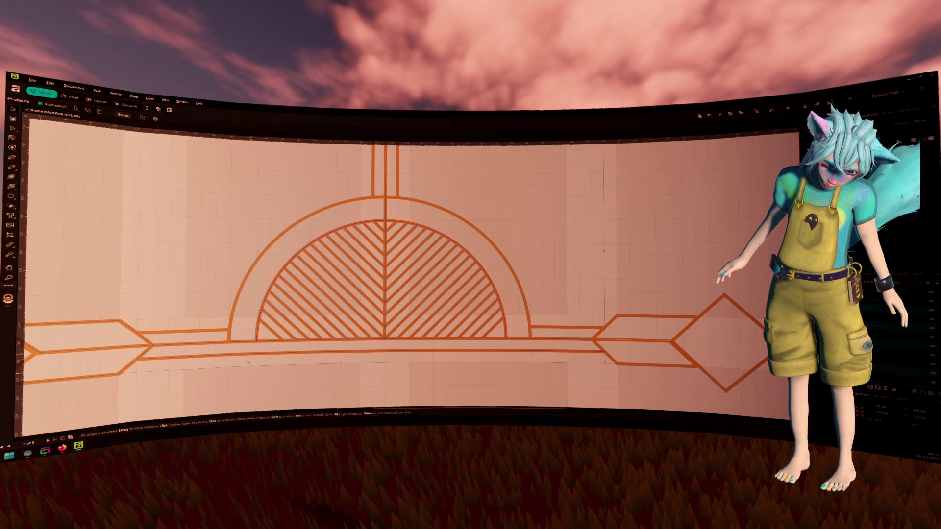
{"action": "left_click", "coordinate": [244, 379], "text": "shift"}
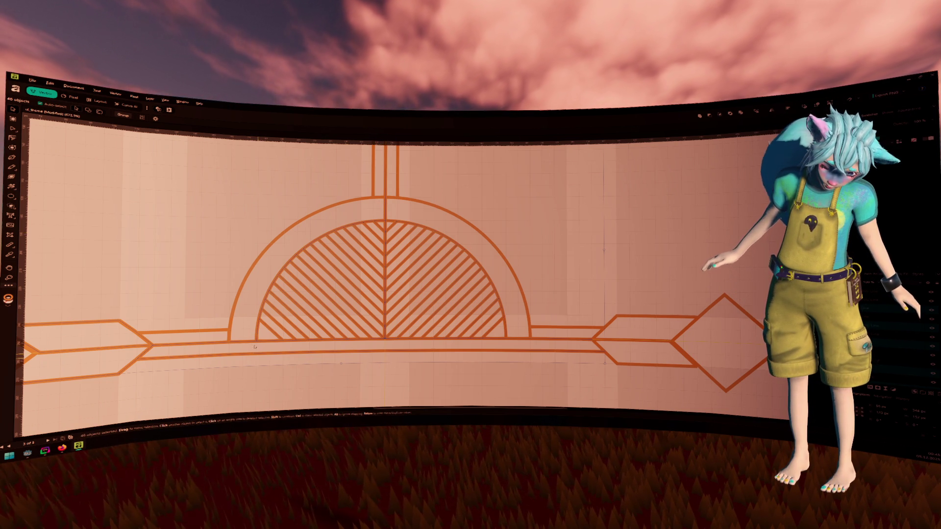
{"action": "left_click", "coordinate": [245, 355], "text": "shift"}
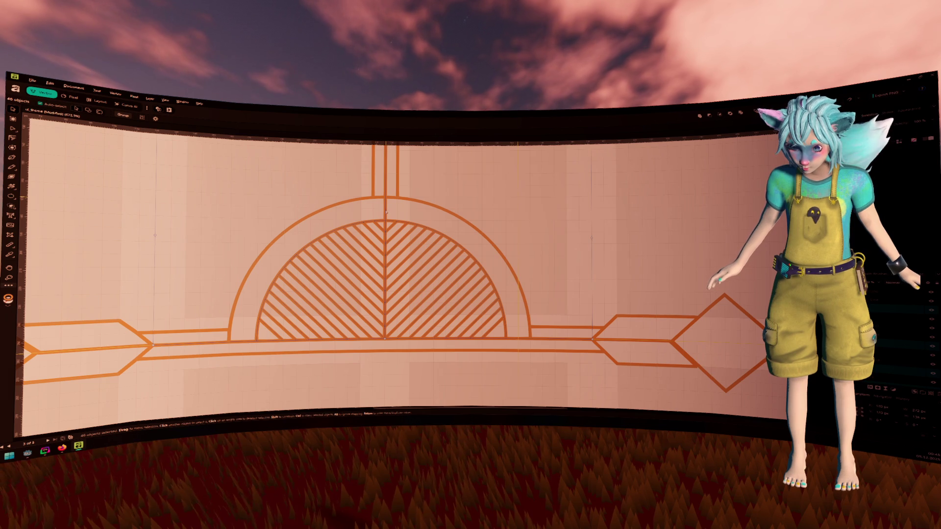
Undo an accidental move of the semicircle group and marquee-select the hatched semicircle area again
{"action": "left_click_drag", "start_coordinate": [430, 178], "coordinate": [417, 191]}
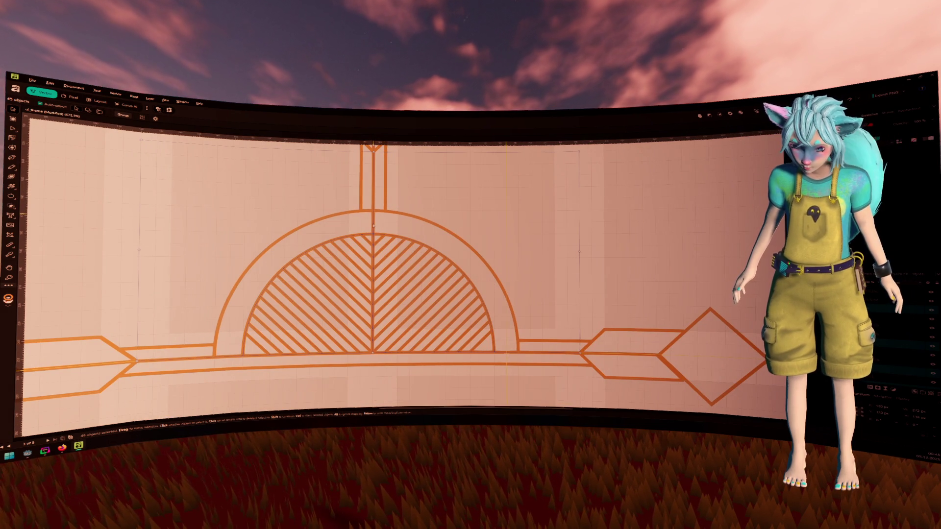
{"action": "left_click_drag", "start_coordinate": [373, 226], "coordinate": [392, 224]}
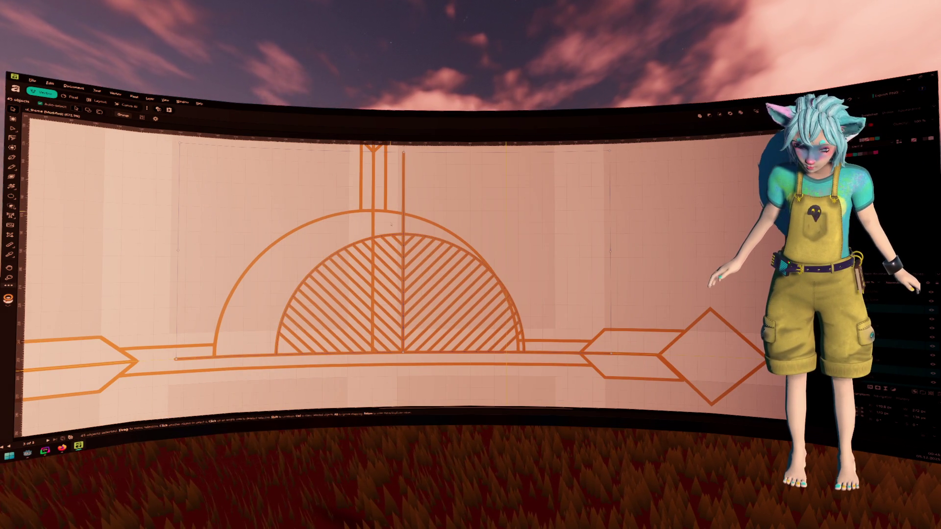
{"action": "key", "text": "ctrl+z"}
{"action": "left_click", "coordinate": [394, 187]}
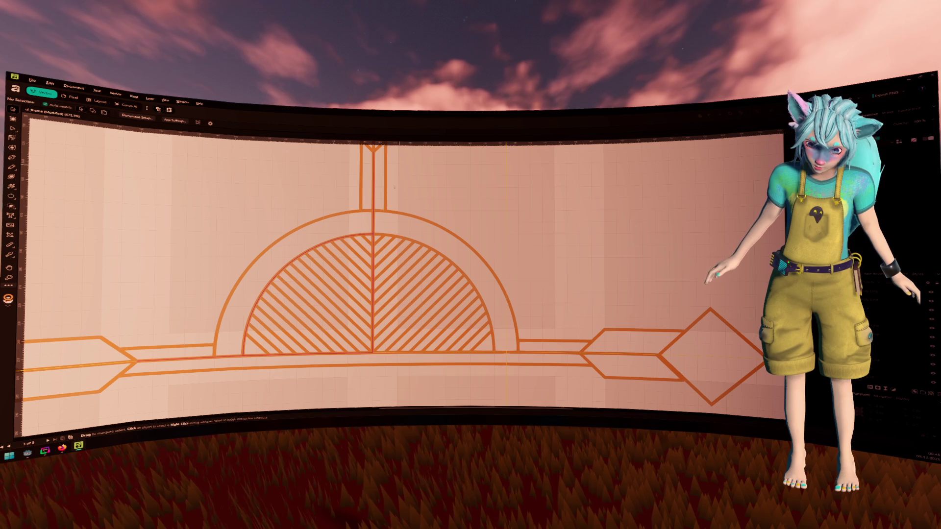
{"action": "left_click", "coordinate": [374, 187]}
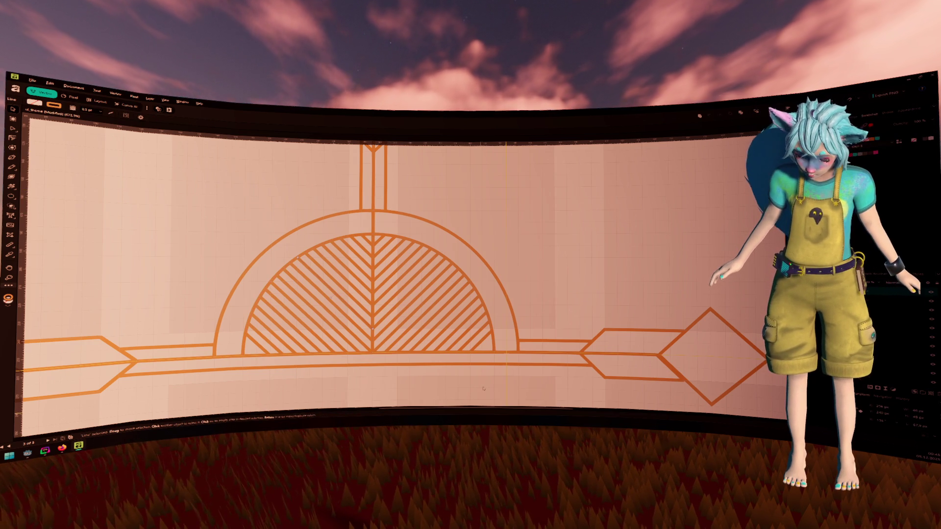
{"action": "mouse_move", "coordinate": [485, 389]}
{"action": "left_mouse_down"}
{"action": "mouse_move", "coordinate": [325, 300]}
{"action": "mouse_move", "coordinate": [273, 287]}
{"action": "mouse_move", "coordinate": [268, 230]}
{"action": "mouse_move", "coordinate": [252, 237]}
{"action": "left_mouse_up"}
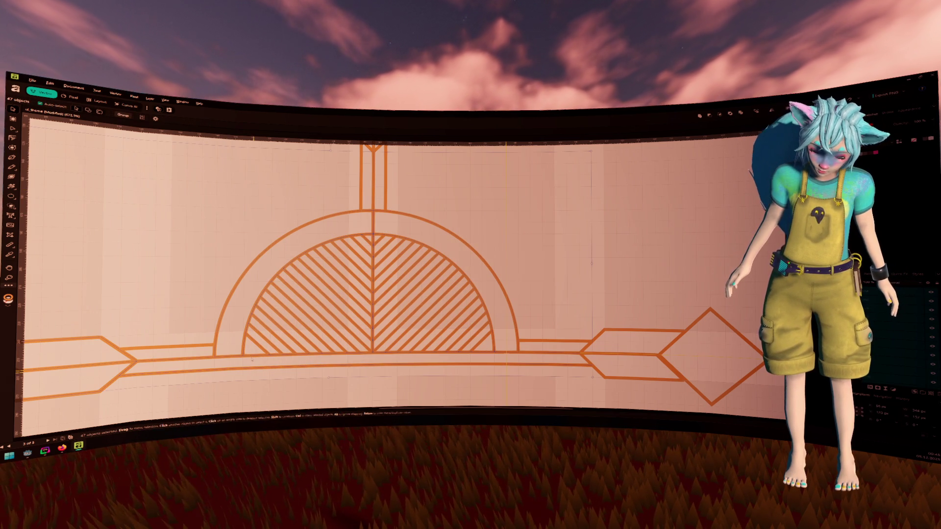
Deselect the arc base lines, top vertical bars and stray edge lines, leaving 43 objects
{"action": "left_click", "coordinate": [228, 351], "text": "shift"}
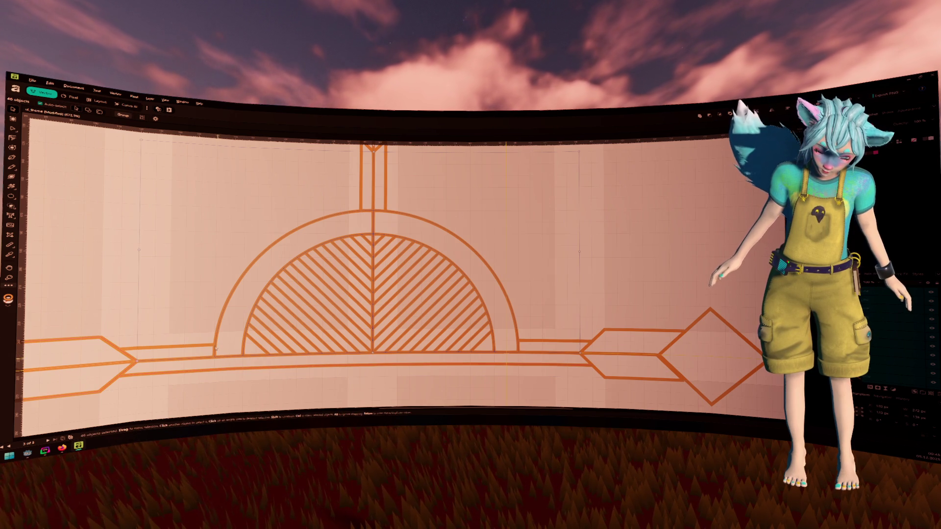
{"action": "left_click", "coordinate": [243, 351], "text": "shift"}
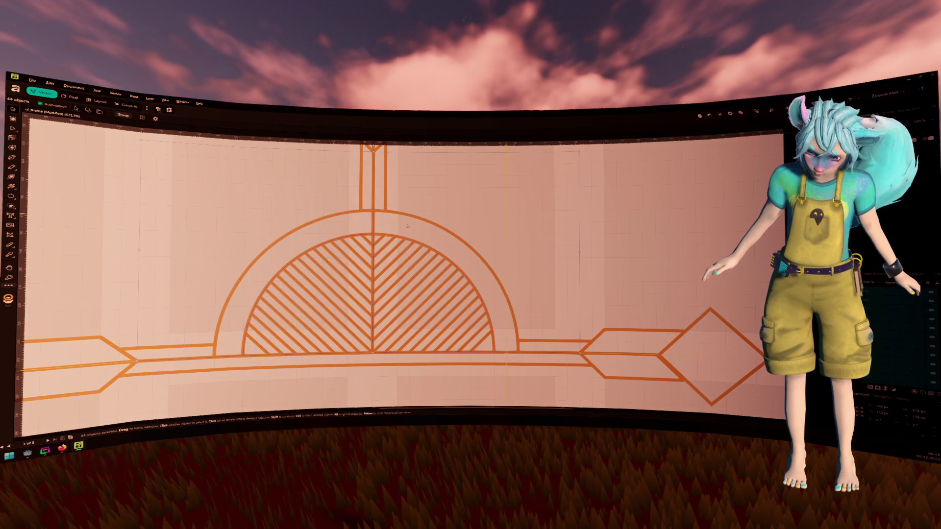
{"action": "left_click", "coordinate": [371, 234], "text": "shift"}
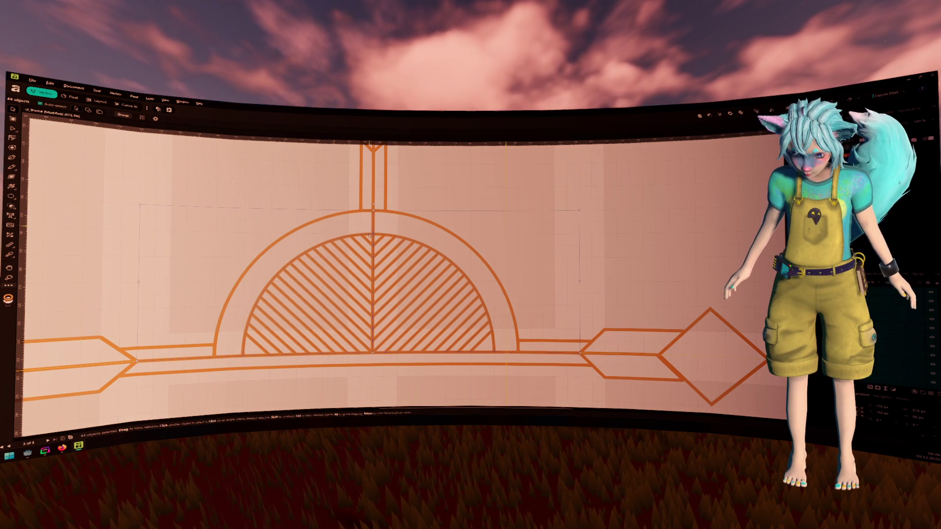
{"action": "left_click", "coordinate": [357, 242], "text": "shift"}
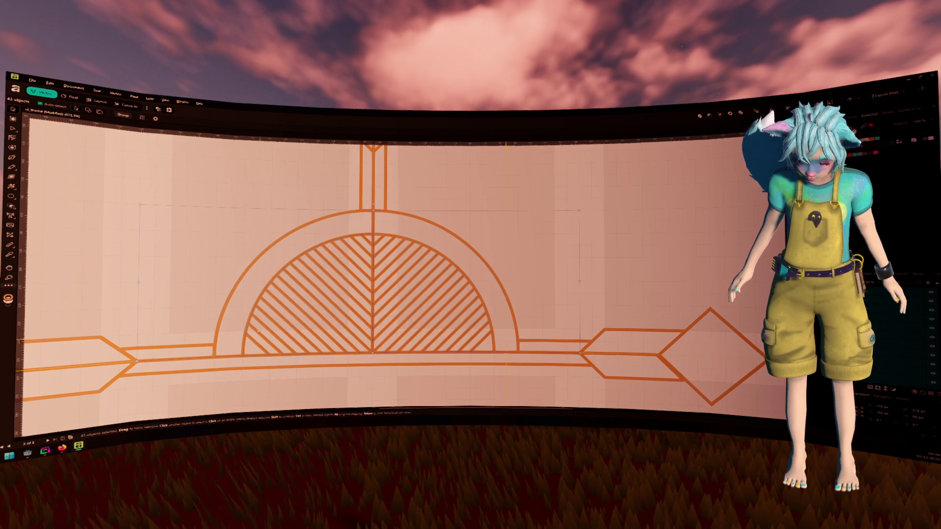
{"action": "left_click", "coordinate": [243, 348], "text": "shift"}
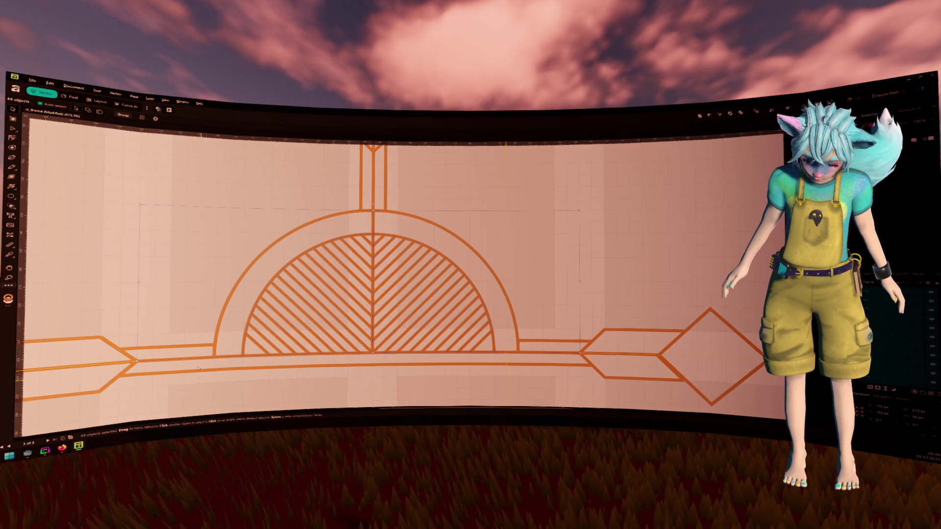
{"action": "left_click", "coordinate": [244, 357], "text": "shift"}
Deselect one more lower edge line and drag the hatched semicircle group down and right
{"action": "left_click", "coordinate": [265, 355], "text": "shift"}
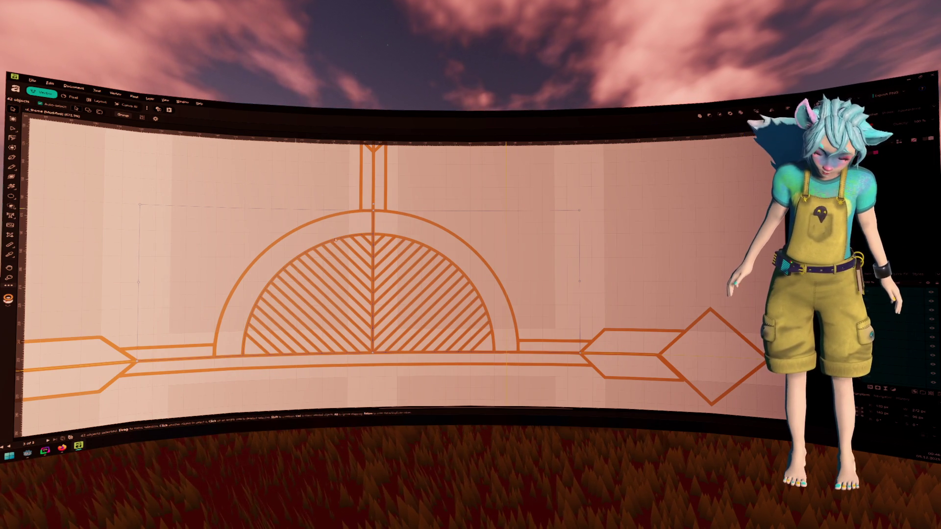
{"action": "mouse_move", "coordinate": [385, 259]}
{"action": "left_mouse_down"}
{"action": "mouse_move", "coordinate": [402, 335]}
{"action": "mouse_move", "coordinate": [380, 273]}
{"action": "mouse_move", "coordinate": [407, 258]}
{"action": "mouse_move", "coordinate": [385, 293]}
{"action": "left_mouse_up"}
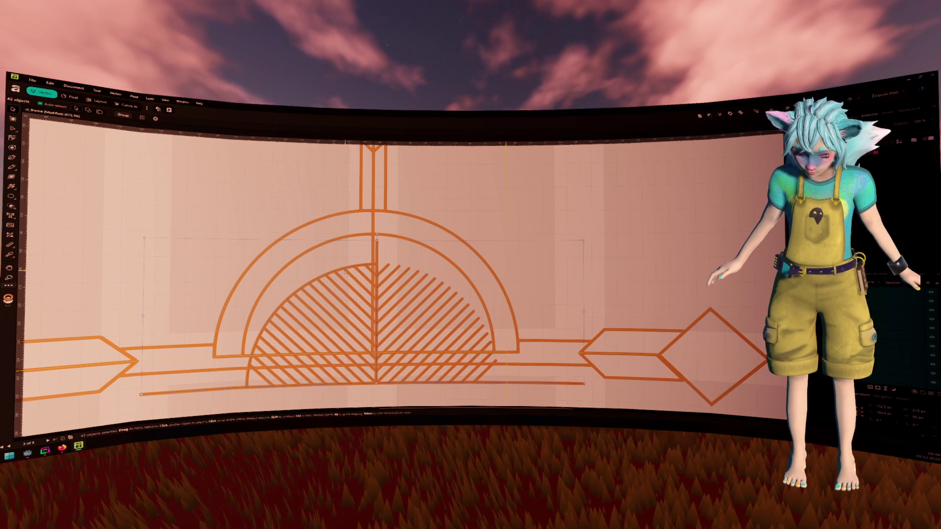
Undo the move, select all objects and combine them with Vector > Merge Curves
{"action": "key", "text": "ctrl+z"}
{"action": "key", "text": "ctrl+a"}
{"action": "key", "text": "ctrl+0"}
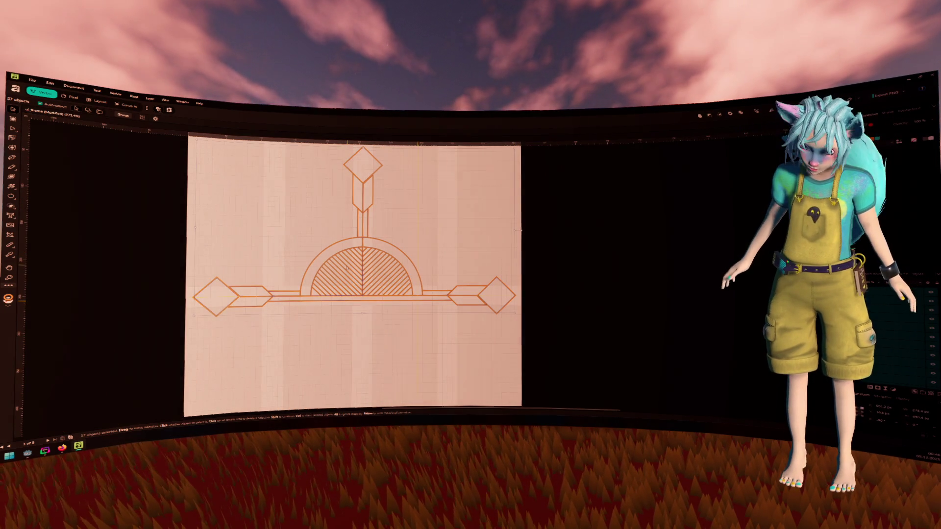
{"action": "left_click", "coordinate": [117, 94]}
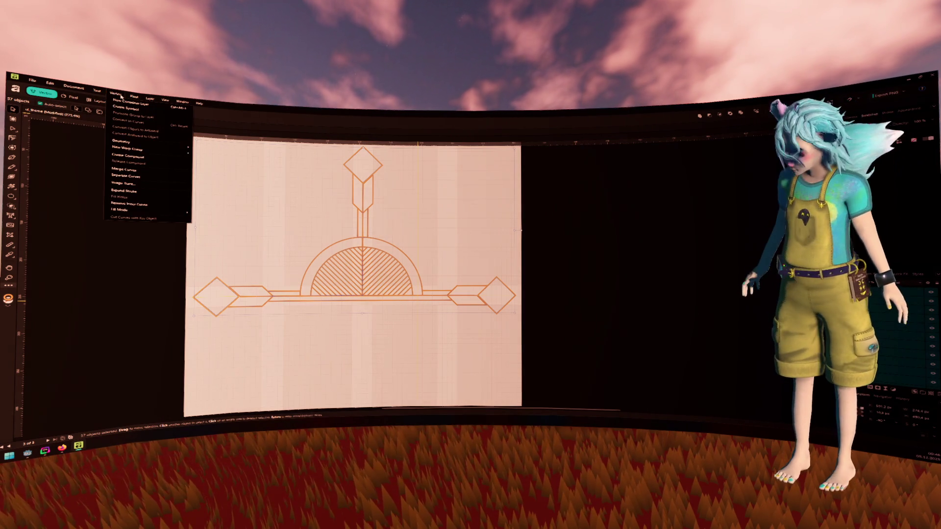
{"action": "left_click", "coordinate": [161, 173]}
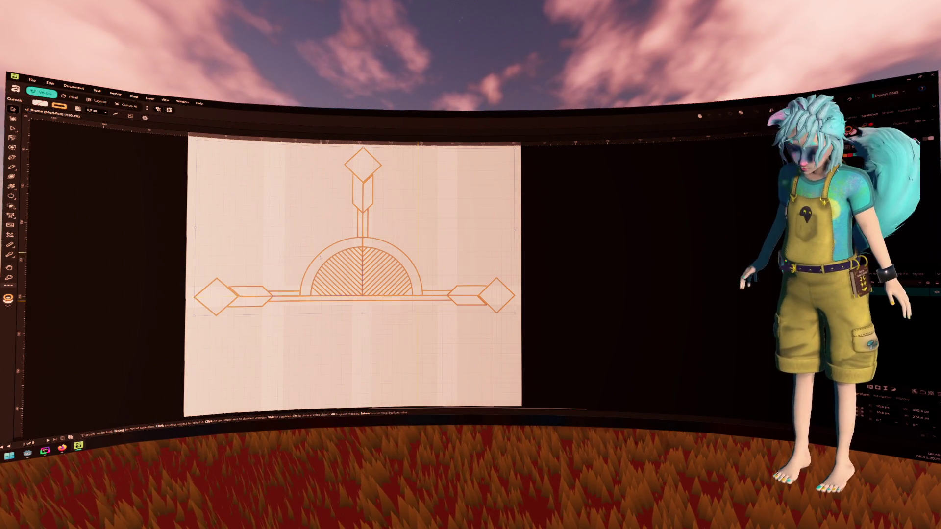
Give the hatch lines and baseline a 0.5 pt stroke width using the Node tool
{"action": "scroll", "coordinate": [320, 257], "scroll_direction": "up", "scroll_amount": 5}
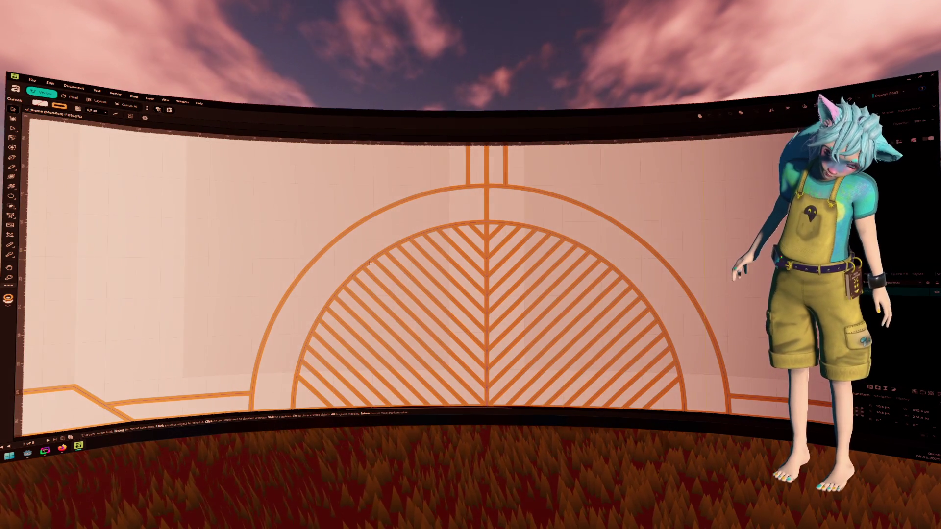
{"action": "key", "text": "a"}
{"action": "scroll", "coordinate": [417, 282], "scroll_direction": "down", "scroll_amount": 2}
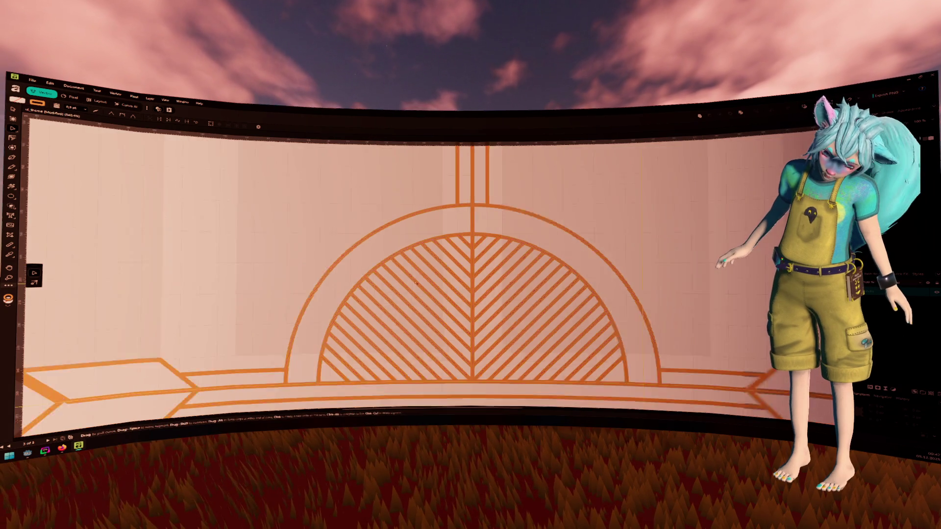
{"action": "left_click_drag", "start_coordinate": [594, 361], "coordinate": [510, 321]}
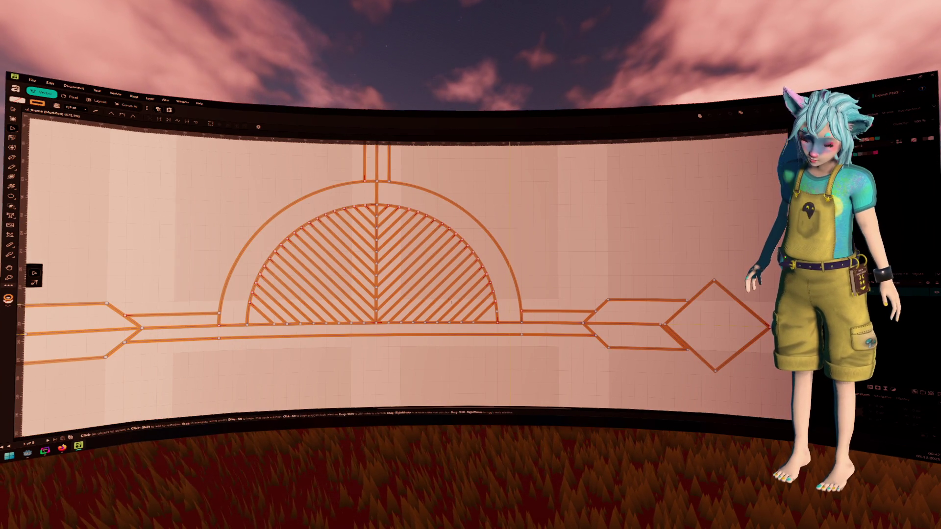
{"action": "mouse_move", "coordinate": [491, 329]}
{"action": "left_mouse_down"}
{"action": "mouse_move", "coordinate": [291, 266]}
{"action": "mouse_move", "coordinate": [263, 234]}
{"action": "mouse_move", "coordinate": [260, 205]}
{"action": "left_mouse_up"}
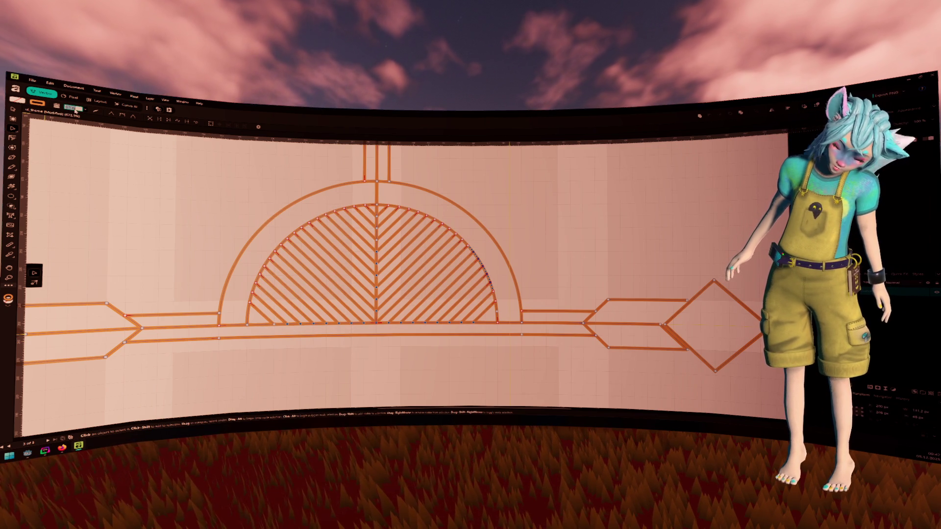
{"action": "type", "text": "1"}
{"action": "key", "text": "Return"}
{"action": "type", "text": "0.5"}
{"action": "key", "text": "Return"}
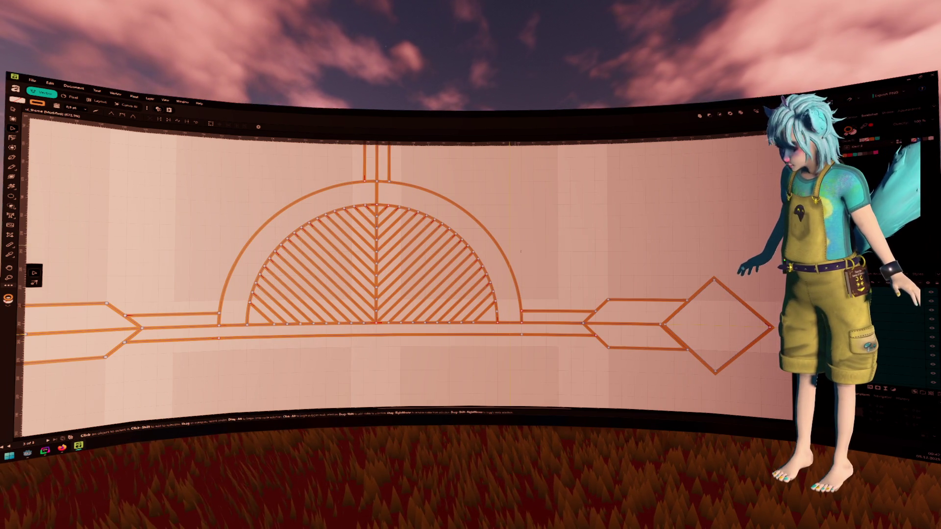
{"action": "left_click", "coordinate": [517, 231]}
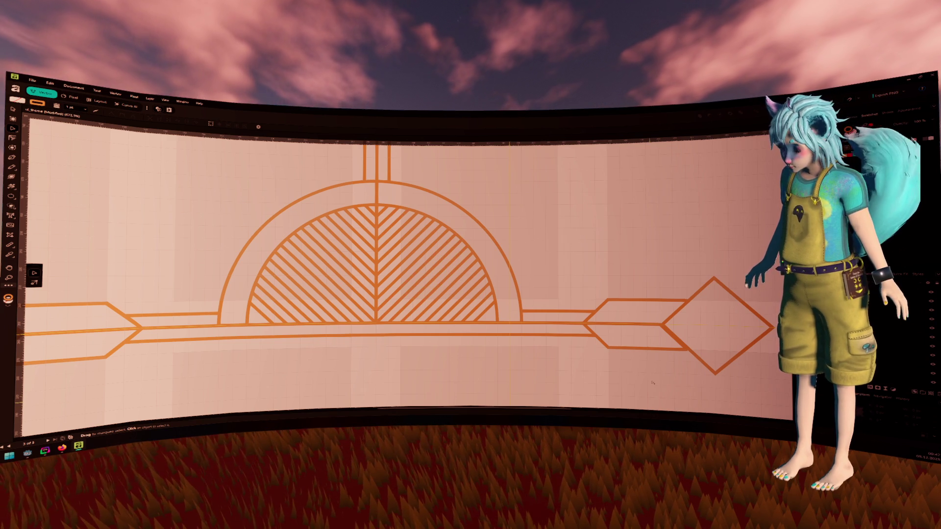
{"action": "scroll", "coordinate": [652, 382], "scroll_direction": "down", "scroll_amount": 1}
Select the left and right diamonds' nodes, then deselect and zoom out to the whole artboard
{"action": "left_click_drag", "start_coordinate": [693, 392], "coordinate": [532, 267]}
{"action": "mouse_move", "coordinate": [284, 378]}
{"action": "left_mouse_down"}
{"action": "mouse_move", "coordinate": [146, 291]}
{"action": "mouse_move", "coordinate": [77, 272]}
{"action": "left_mouse_up"}
{"action": "scroll", "coordinate": [298, 199], "scroll_direction": "up", "scroll_amount": 3}
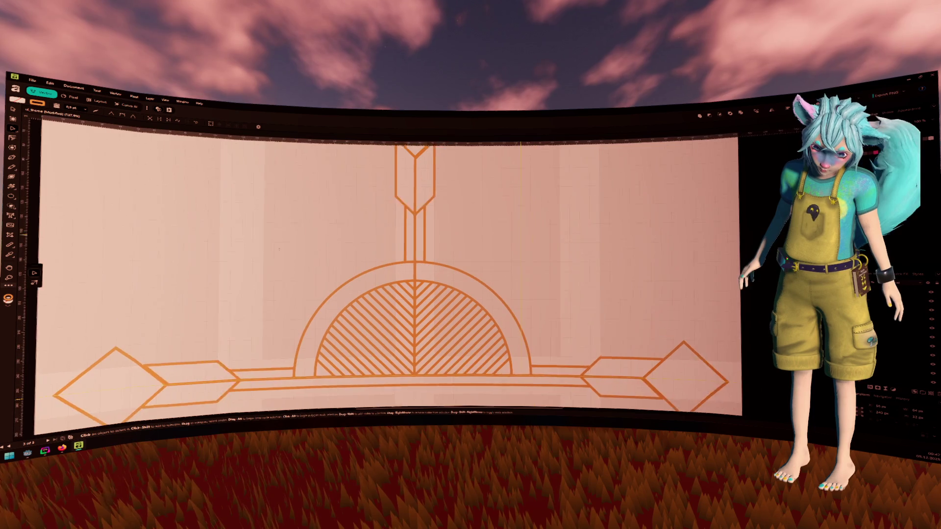
{"action": "mouse_move", "coordinate": [347, 254]}
{"action": "left_mouse_down"}
{"action": "mouse_move", "coordinate": [473, 178]}
{"action": "mouse_move", "coordinate": [475, 144]}
{"action": "left_mouse_up"}
{"action": "scroll", "coordinate": [487, 195], "scroll_direction": "down", "scroll_amount": 4}
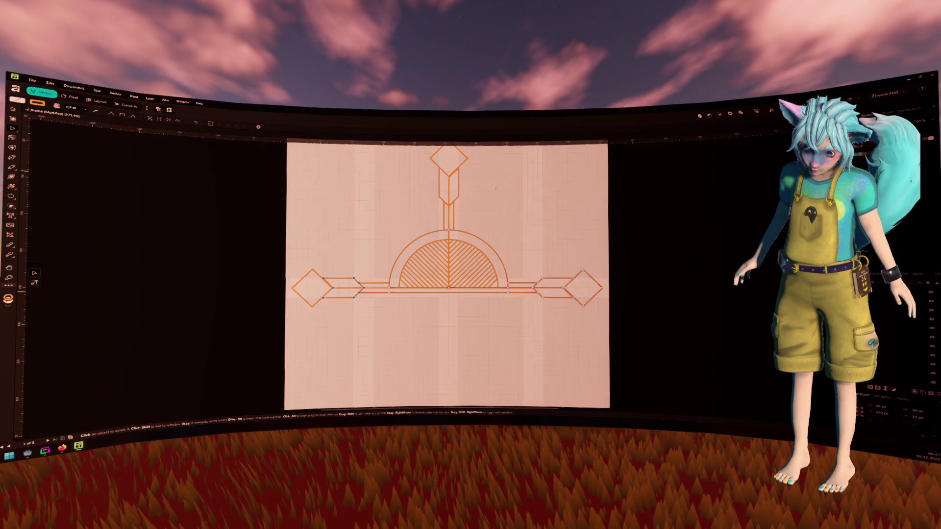
{"action": "scroll", "coordinate": [445, 239], "scroll_direction": "down", "scroll_amount": 3}
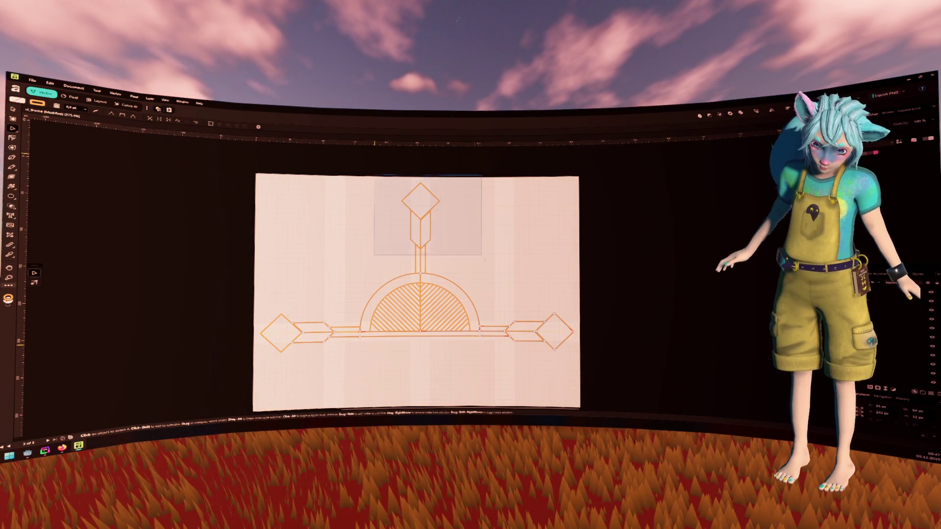
{"action": "left_click", "coordinate": [484, 260]}
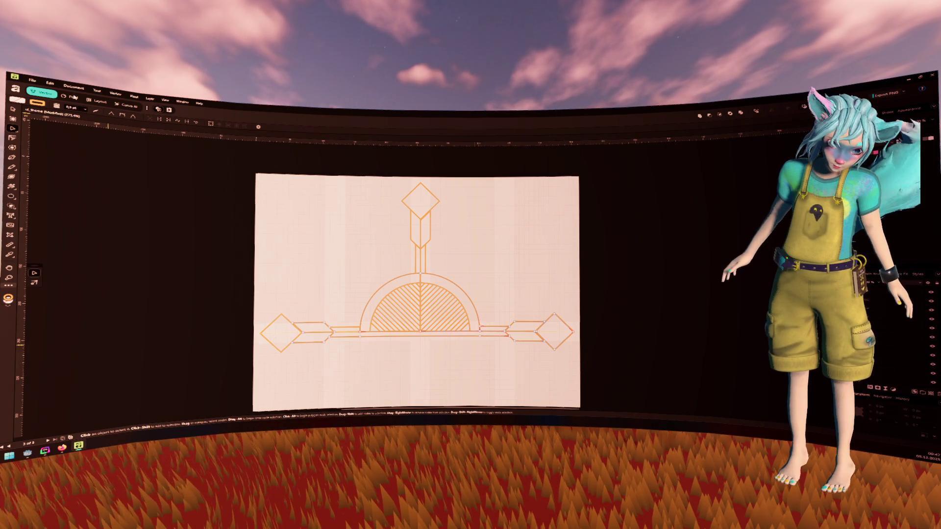
{"action": "left_click", "coordinate": [116, 93]}
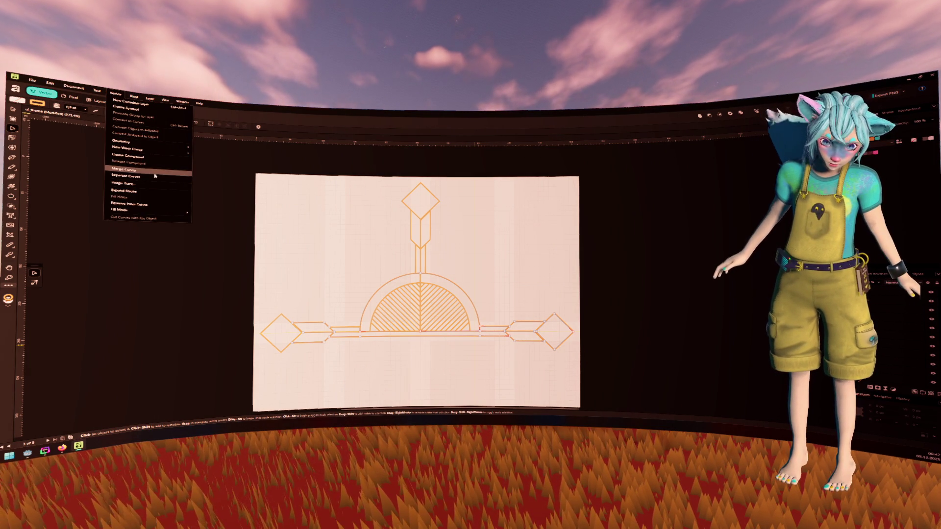
Marquee the twelve outline pieces around the dome with the Move tool and merge them into one curve
{"action": "left_click", "coordinate": [125, 176]}
{"action": "key", "text": "v"}
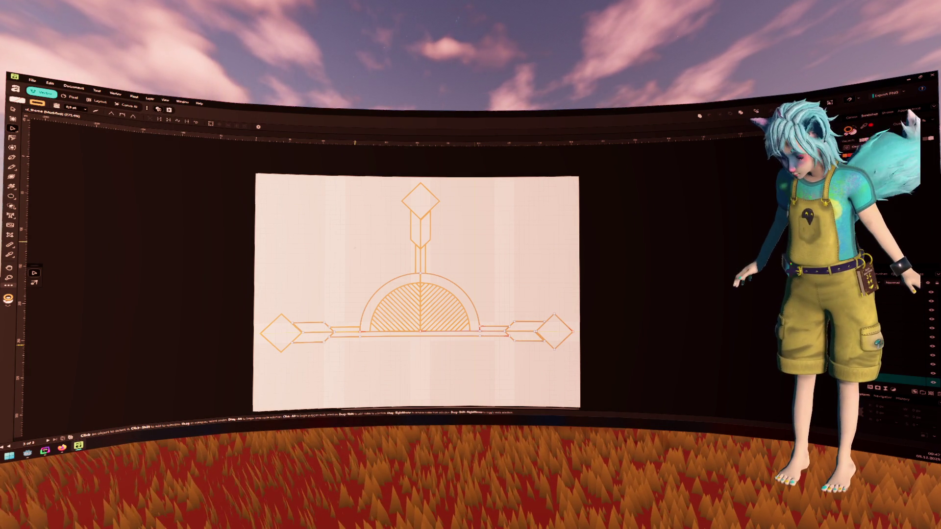
{"action": "left_click_drag", "start_coordinate": [381, 180], "coordinate": [440, 226]}
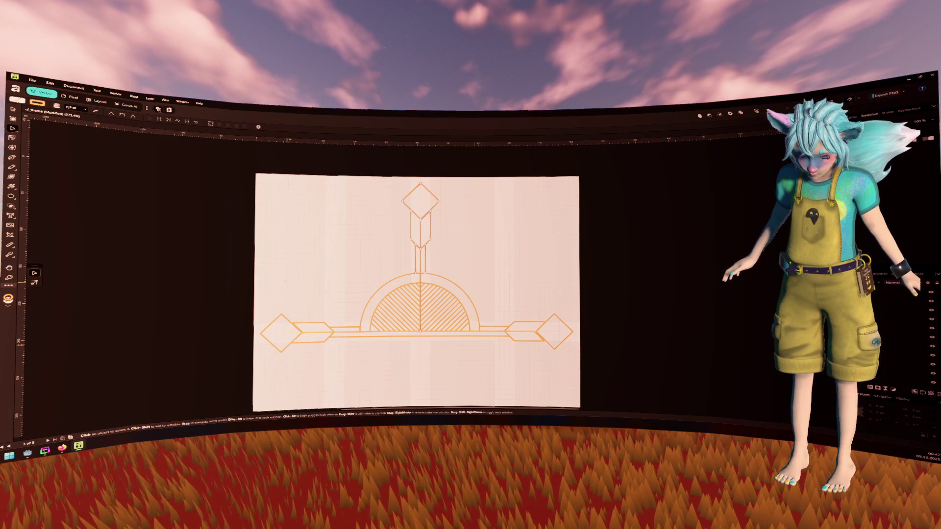
{"action": "left_click_drag", "start_coordinate": [220, 273], "coordinate": [347, 381]}
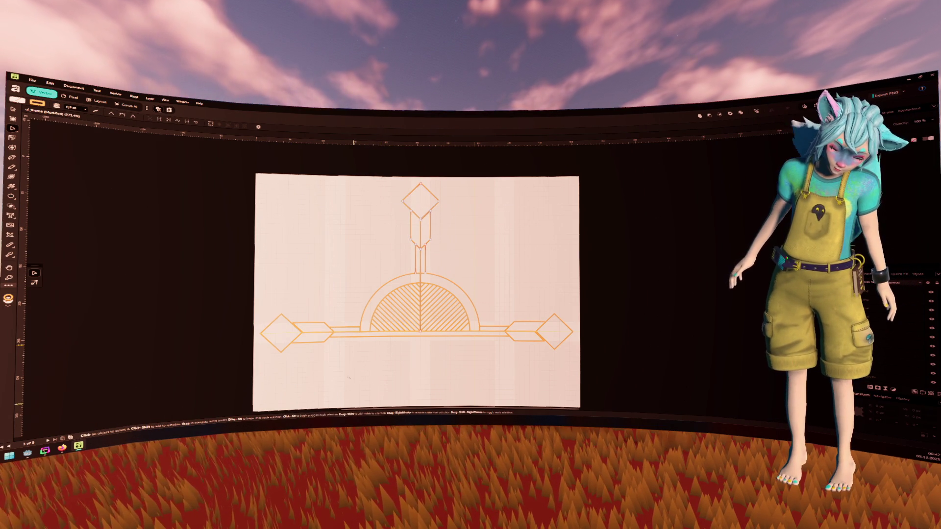
{"action": "key", "text": "v"}
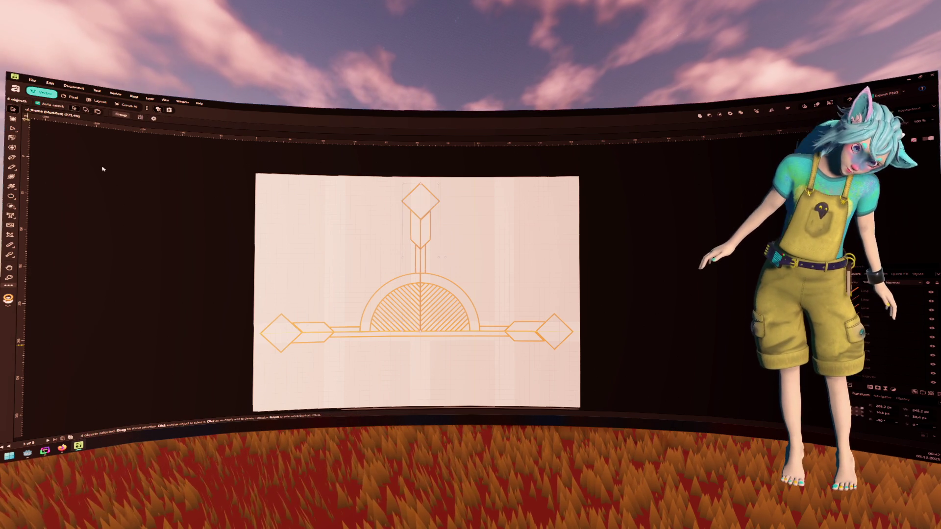
{"action": "left_click_drag", "start_coordinate": [244, 282], "coordinate": [365, 381]}
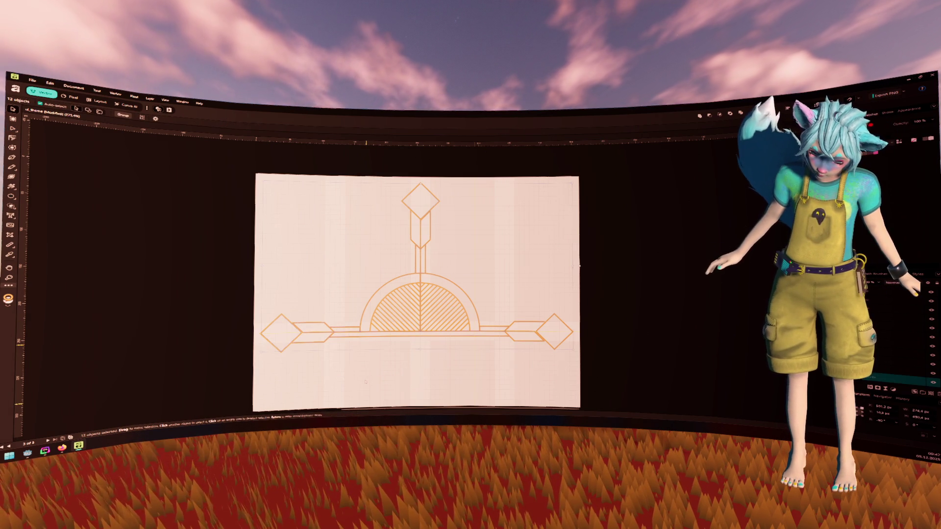
{"action": "left_click", "coordinate": [116, 93]}
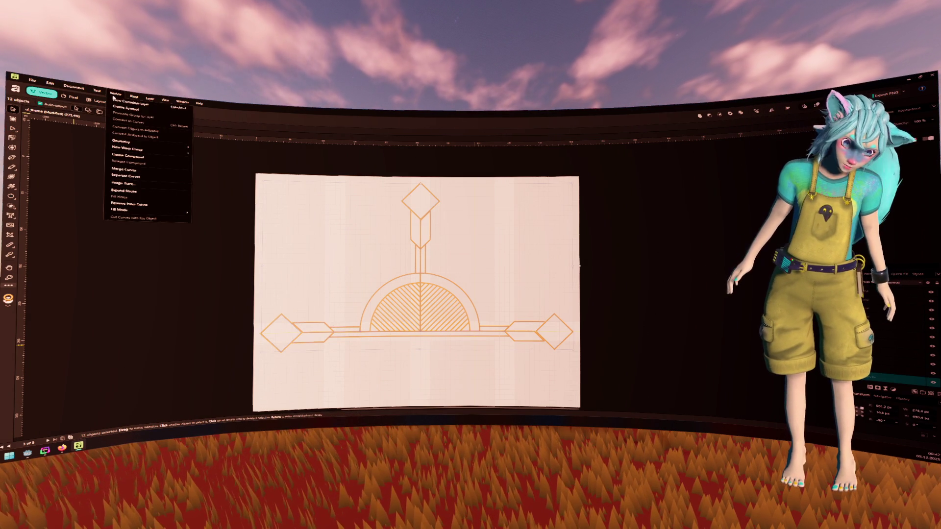
{"action": "mouse_move", "coordinate": [123, 142]}
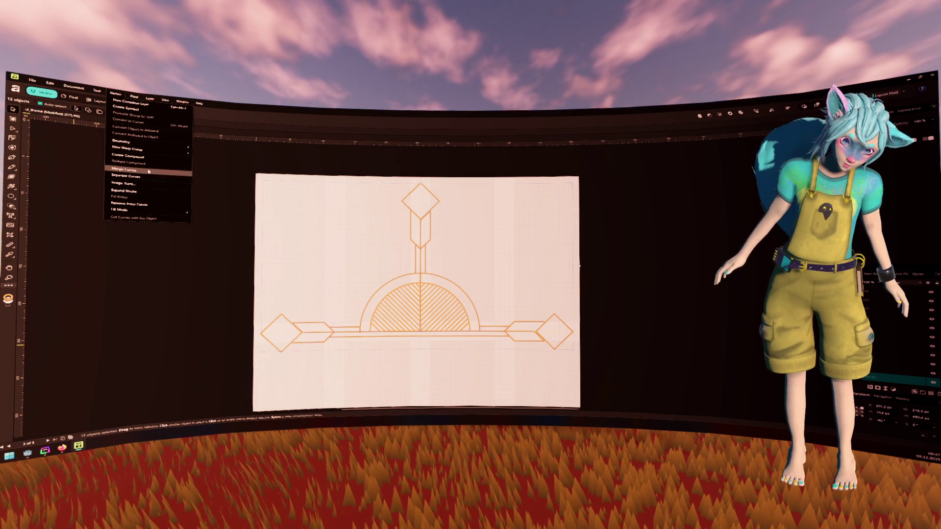
{"action": "left_click", "coordinate": [126, 169]}
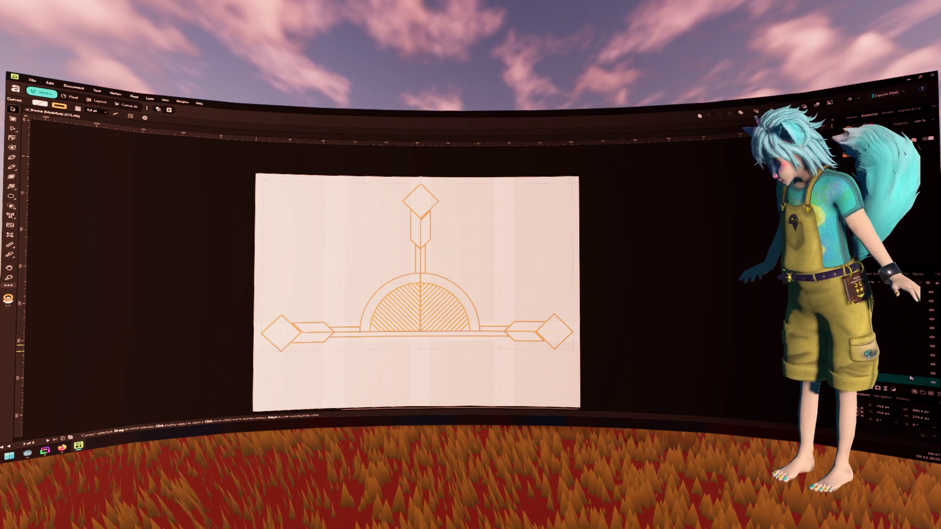
{"action": "left_click", "coordinate": [605, 291]}
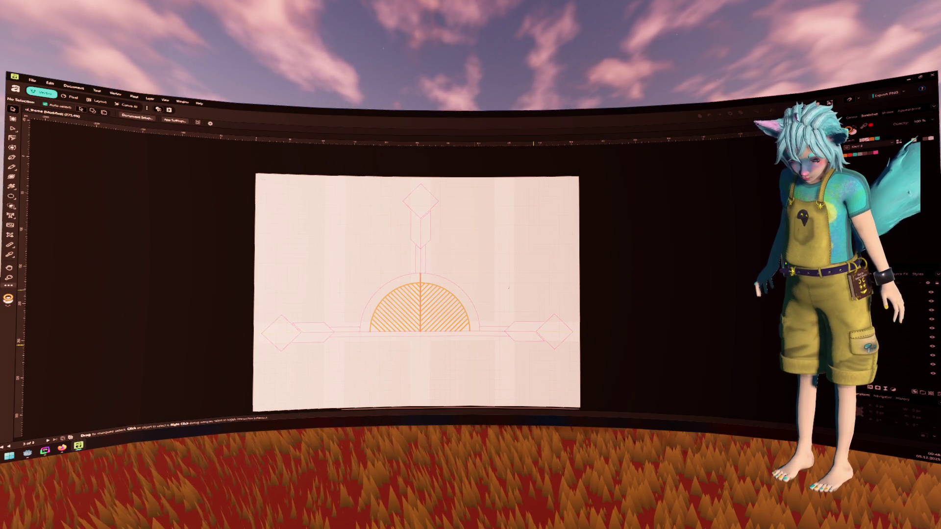
Select the dome's hatch lines, arc curve and centre line, then switch the outer design's visibility back on
{"action": "key", "text": "ctrl+plus"}
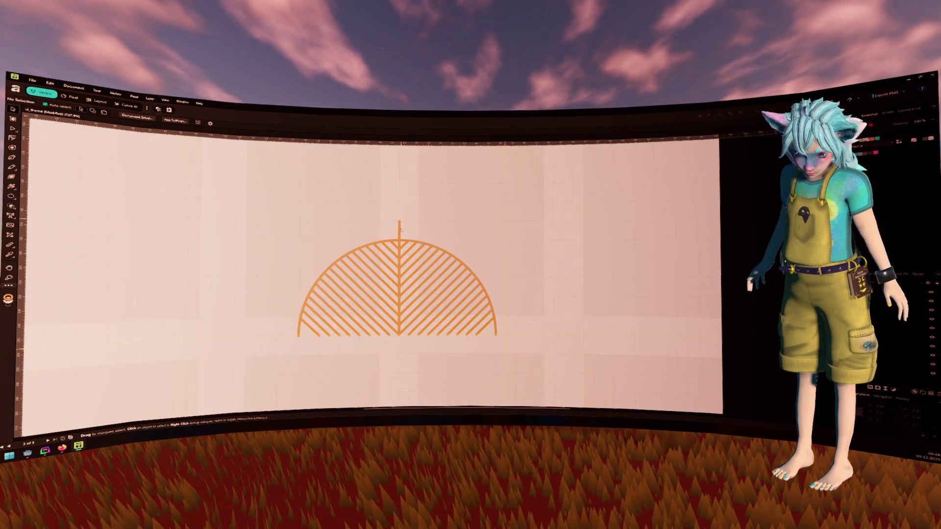
{"action": "left_click", "coordinate": [399, 228]}
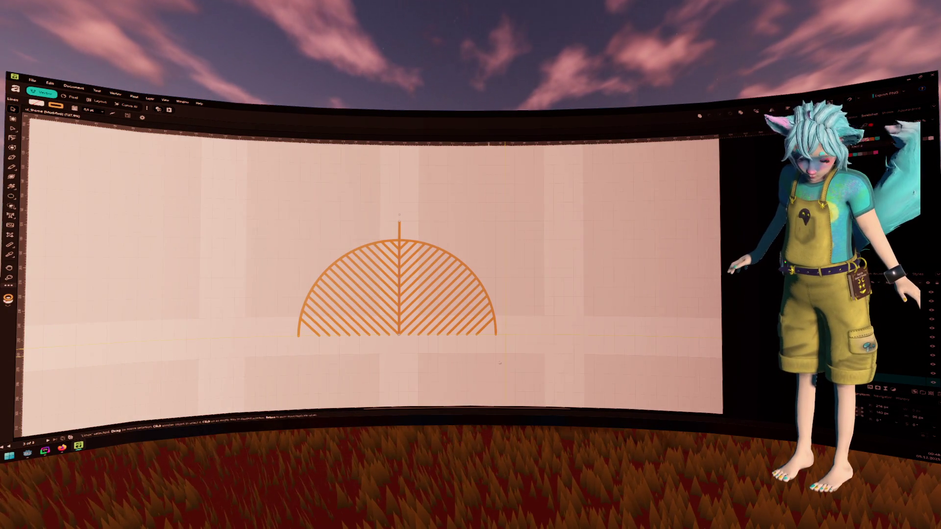
{"action": "left_click", "coordinate": [495, 329], "text": "shift"}
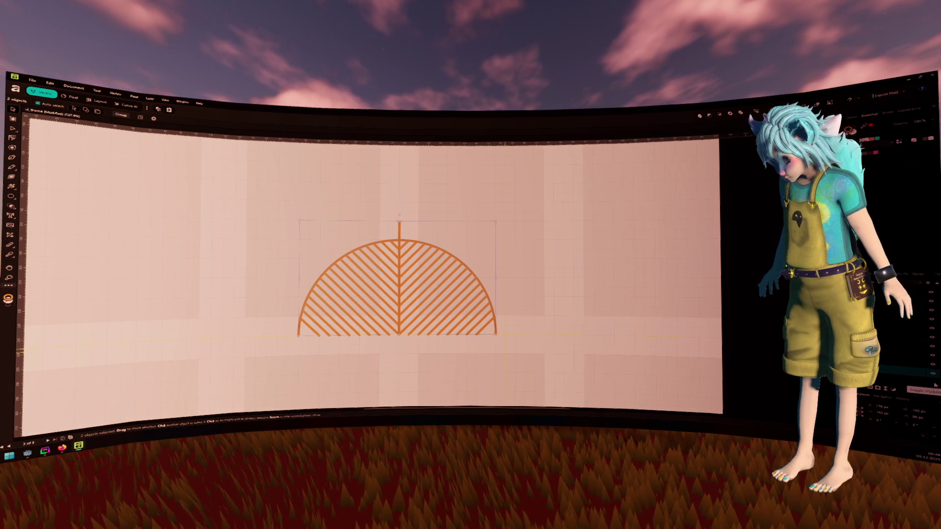
{"action": "left_click", "coordinate": [309, 294]}
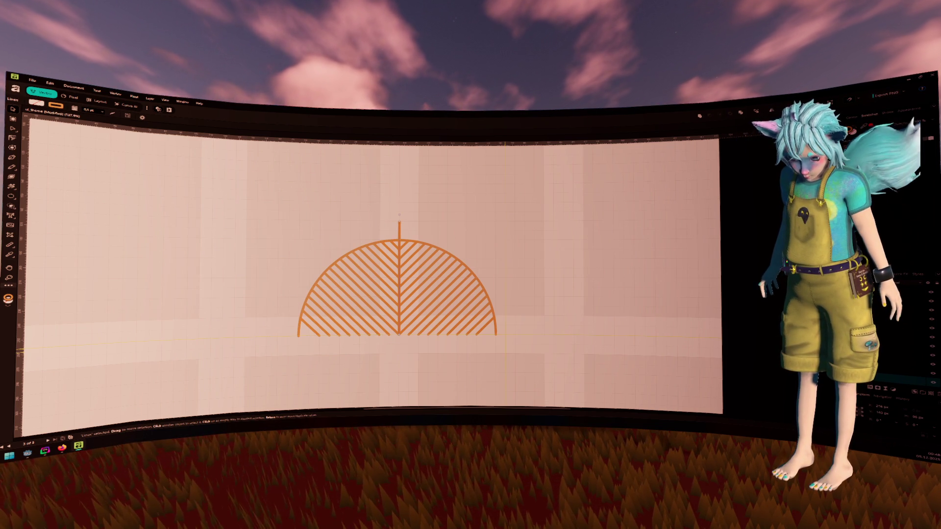
{"action": "left_click", "coordinate": [898, 355]}
{"action": "left_click", "coordinate": [892, 350]}
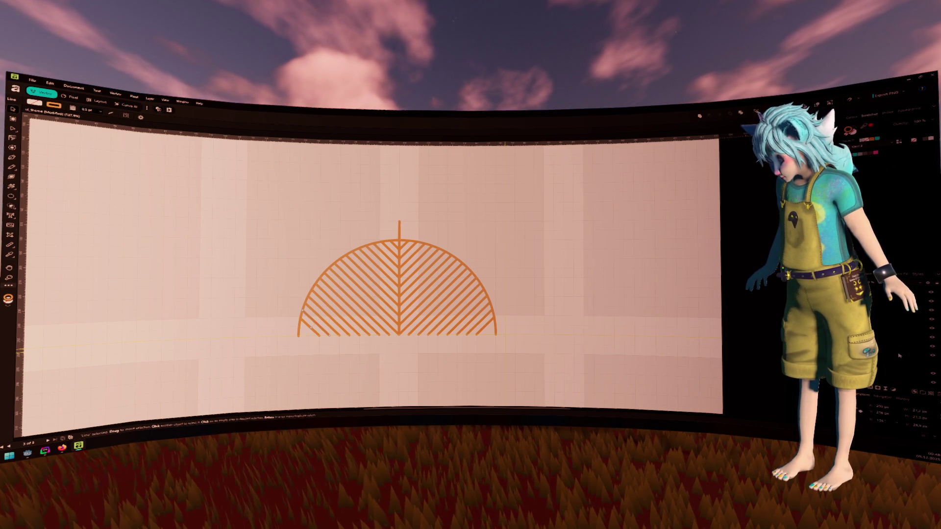
{"action": "left_click", "coordinate": [932, 338]}
{"action": "left_click", "coordinate": [932, 338]}
Select the outer diamonds, arch and bars and convert them to orange-stroked curves from the Vector menu
{"action": "left_click", "coordinate": [932, 338]}
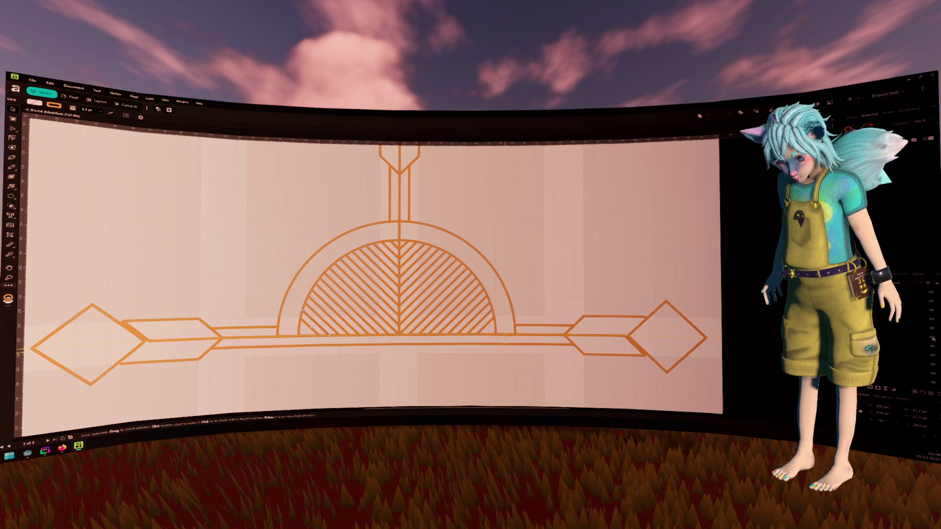
{"action": "left_click", "coordinate": [932, 338]}
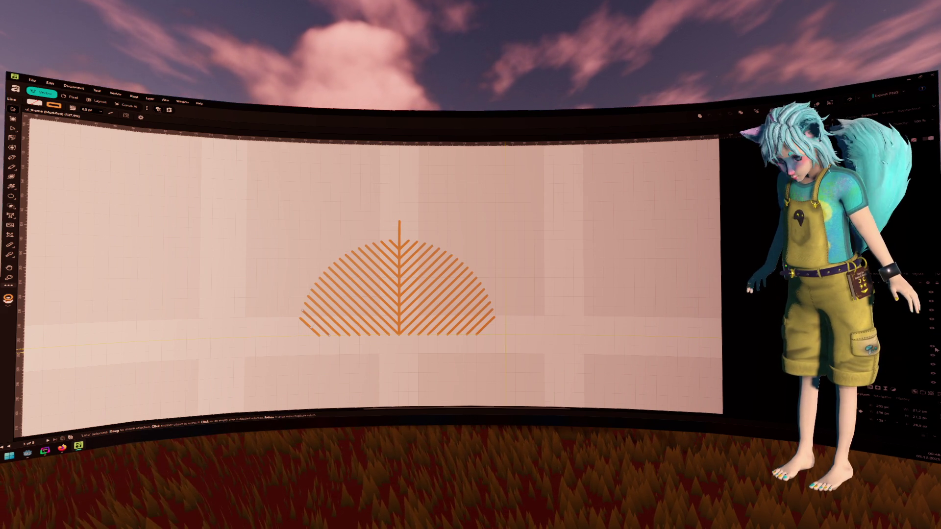
{"action": "left_click", "coordinate": [899, 342], "text": "ctrl"}
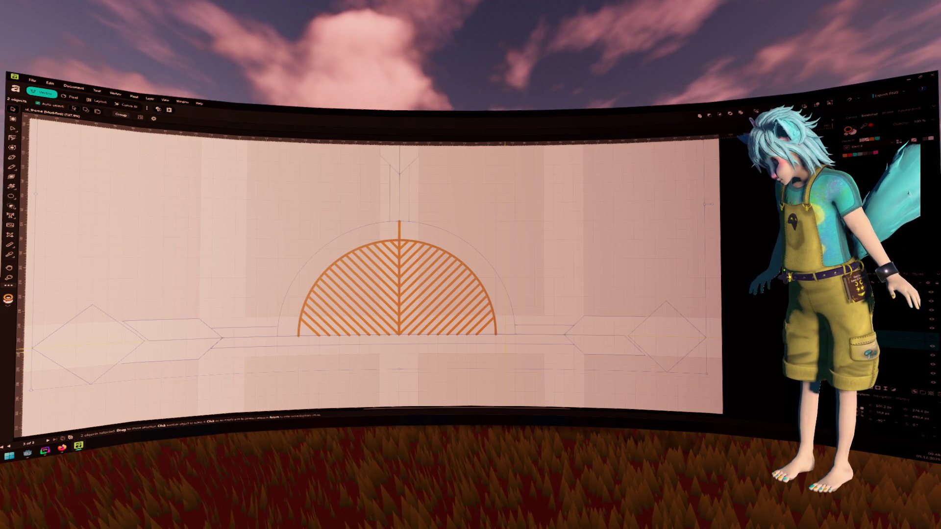
{"action": "left_click", "coordinate": [115, 93]}
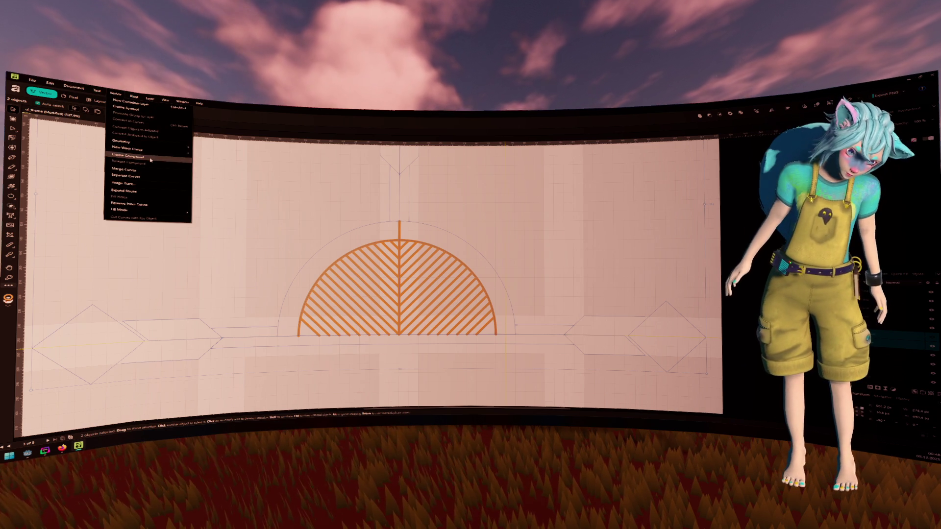
{"action": "left_click", "coordinate": [124, 169]}
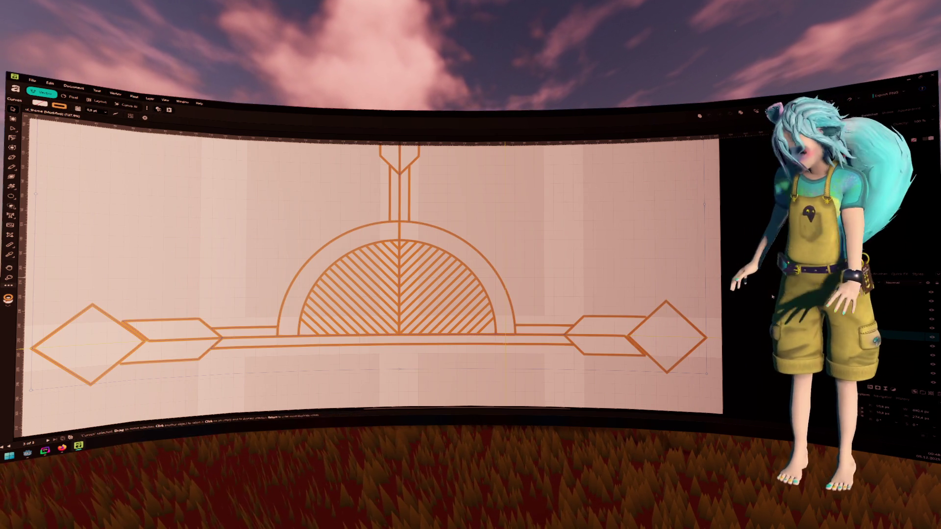
{"action": "key", "text": "ctrl+z"}
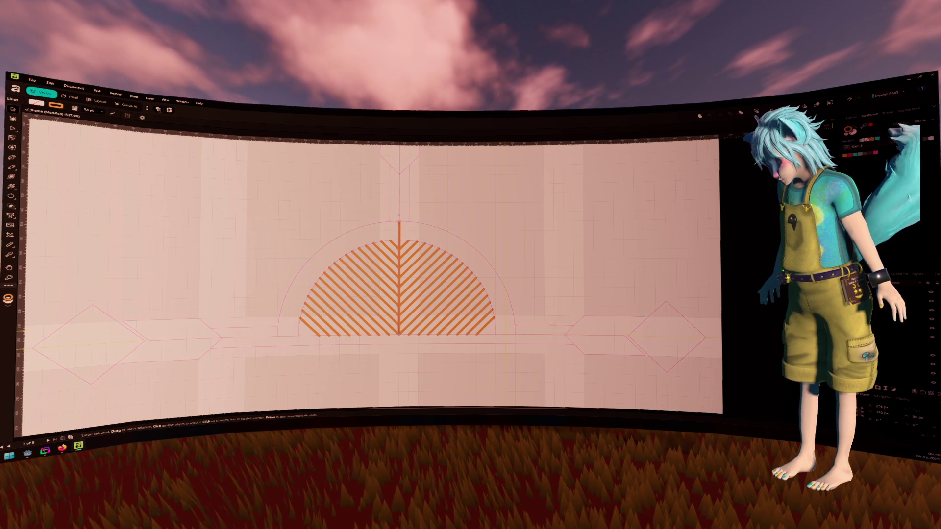
{"action": "left_click", "coordinate": [269, 226], "text": "shift"}
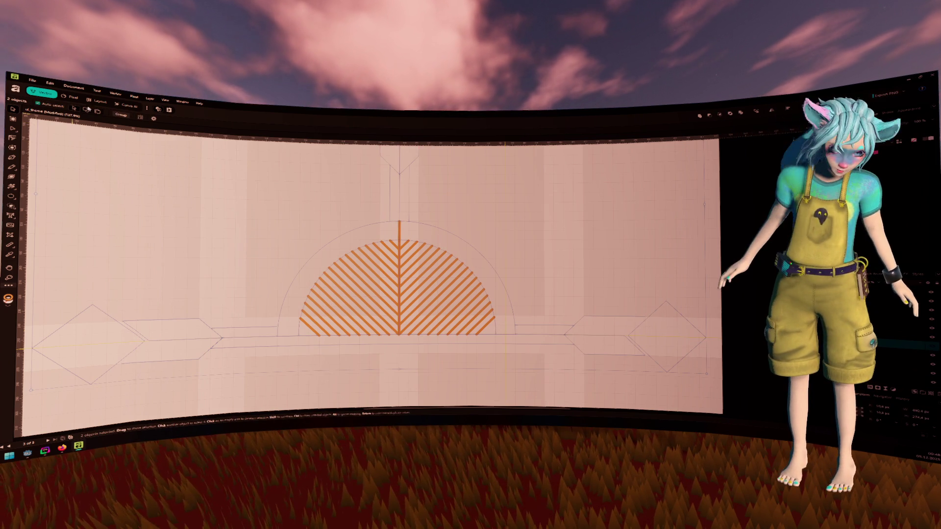
{"action": "left_click", "coordinate": [117, 94]}
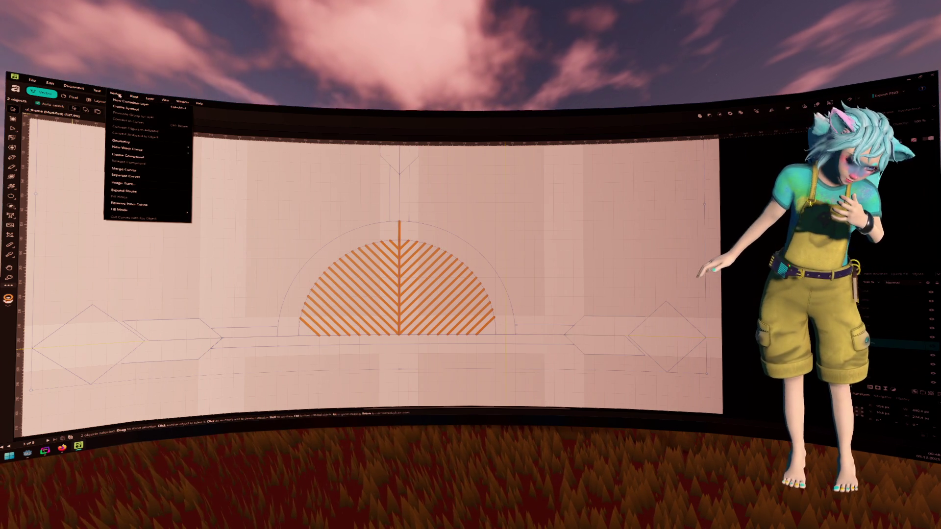
{"action": "left_click", "coordinate": [184, 180]}
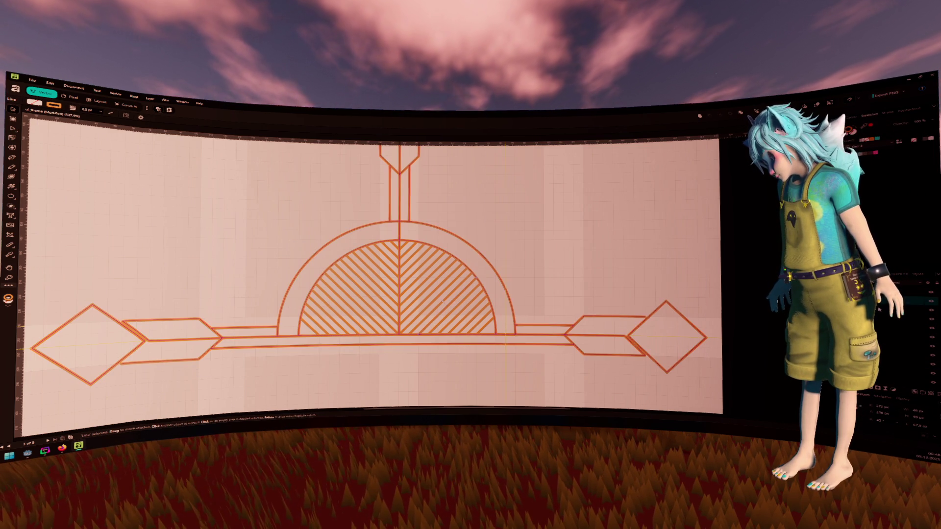
{"action": "left_click", "coordinate": [890, 383], "text": "shift"}
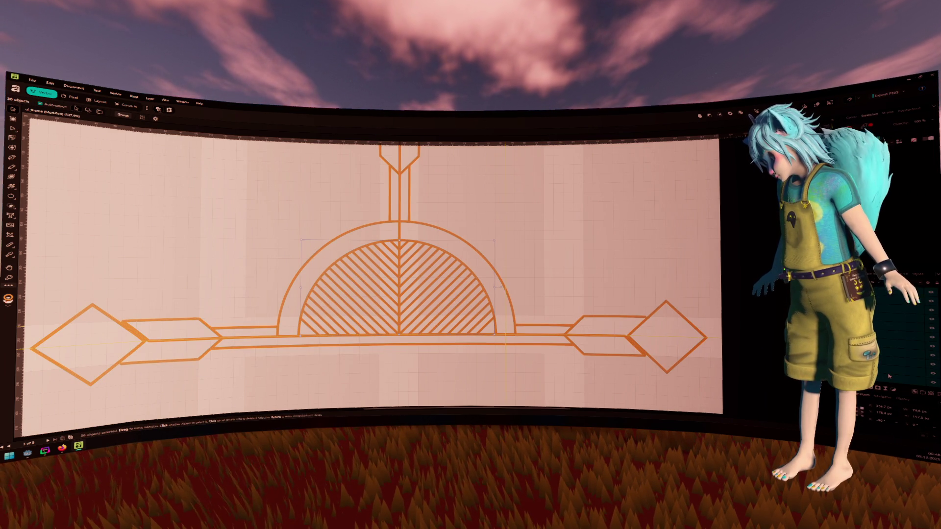
{"action": "right_click", "coordinate": [889, 376]}
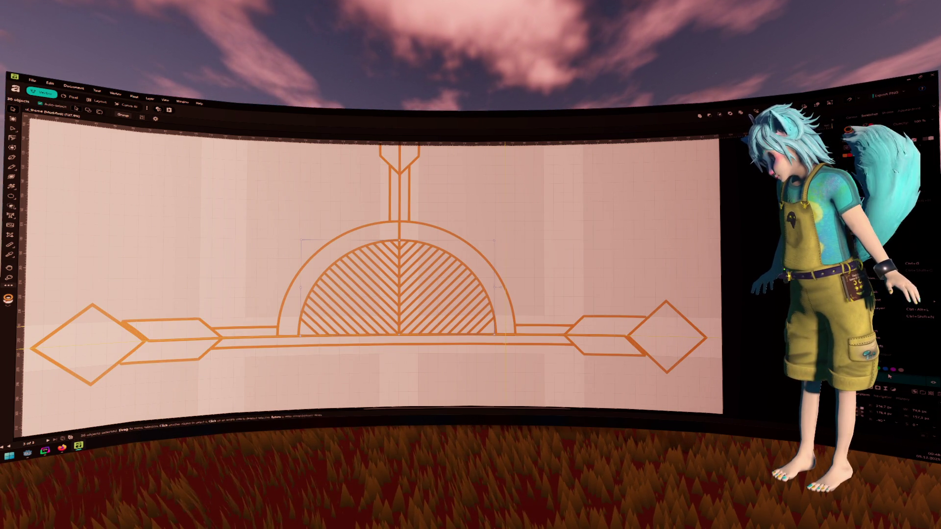
{"action": "left_click", "coordinate": [917, 261]}
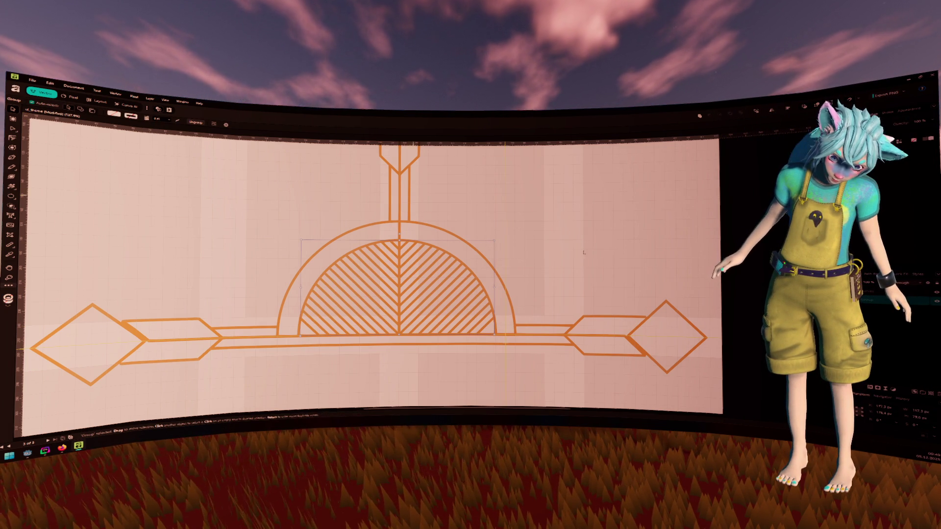
{"action": "key", "text": "ctrl+shift+g"}
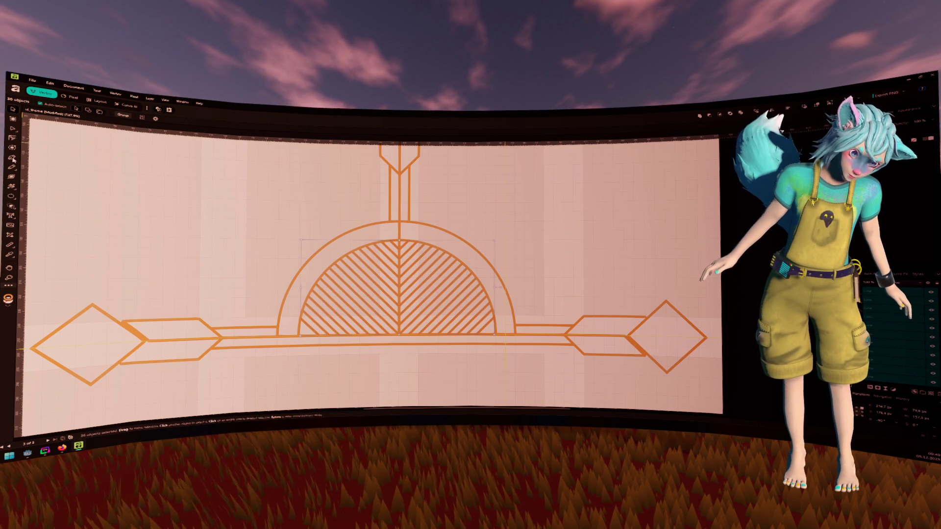
{"action": "left_click", "coordinate": [11, 129]}
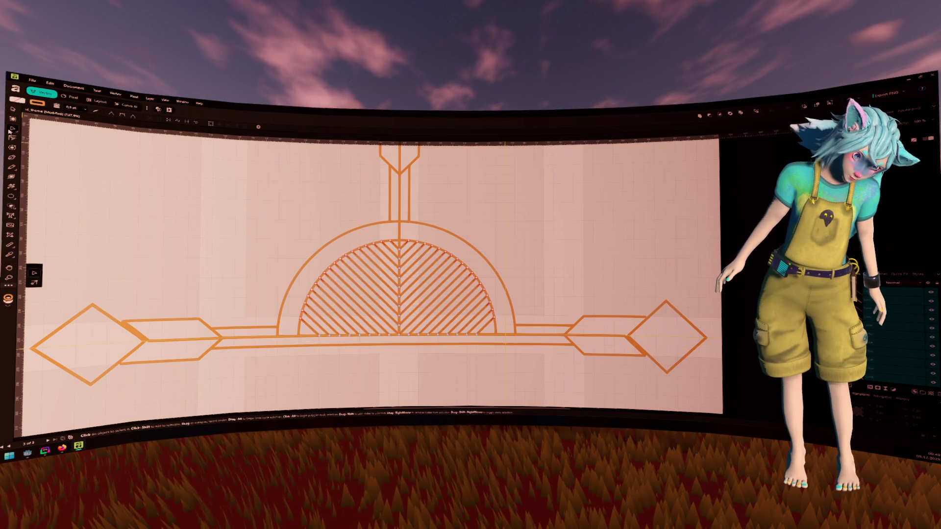
Set the hatch lines' stroke width to 2 pt, then 0.2 pt, finally 0.6 pt
{"action": "left_click", "coordinate": [73, 108]}
{"action": "type", "text": "2"}
{"action": "key", "text": "Return"}
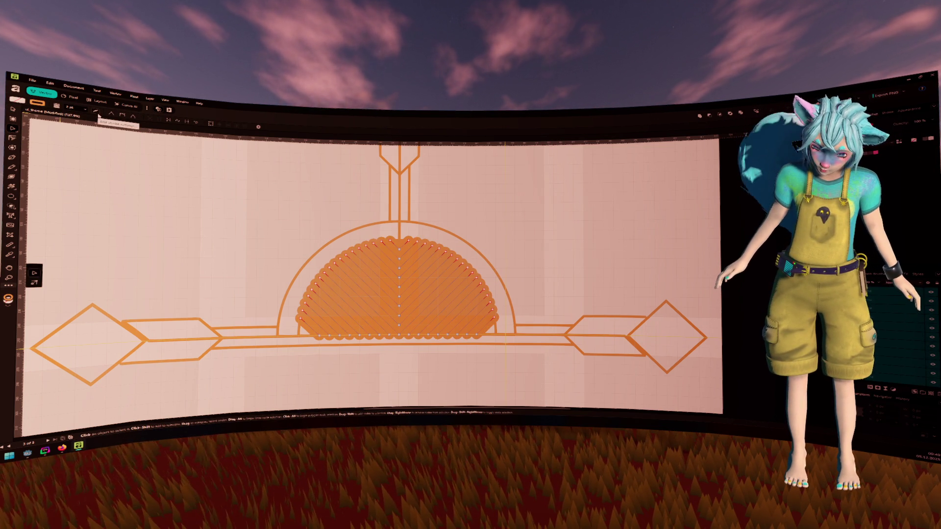
{"action": "left_click", "coordinate": [74, 107]}
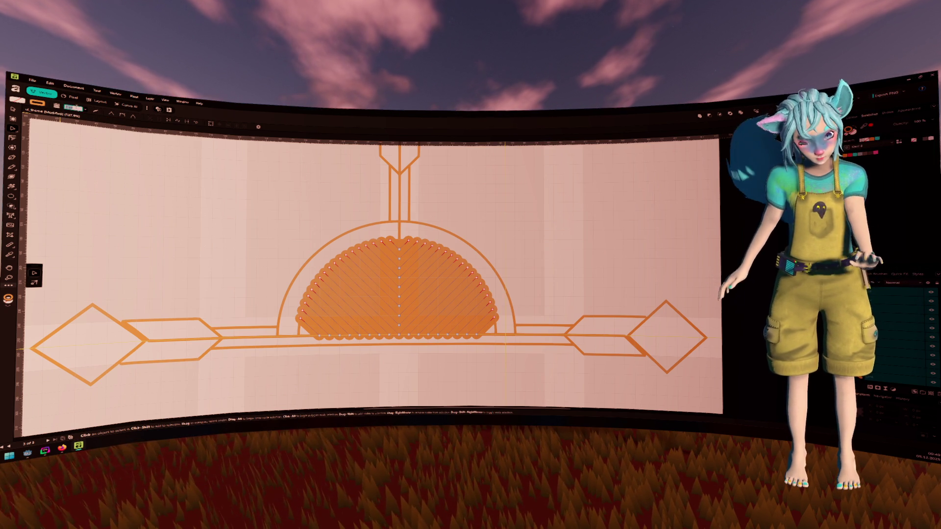
{"action": "type", "text": "0.2"}
{"action": "key", "text": "Return"}
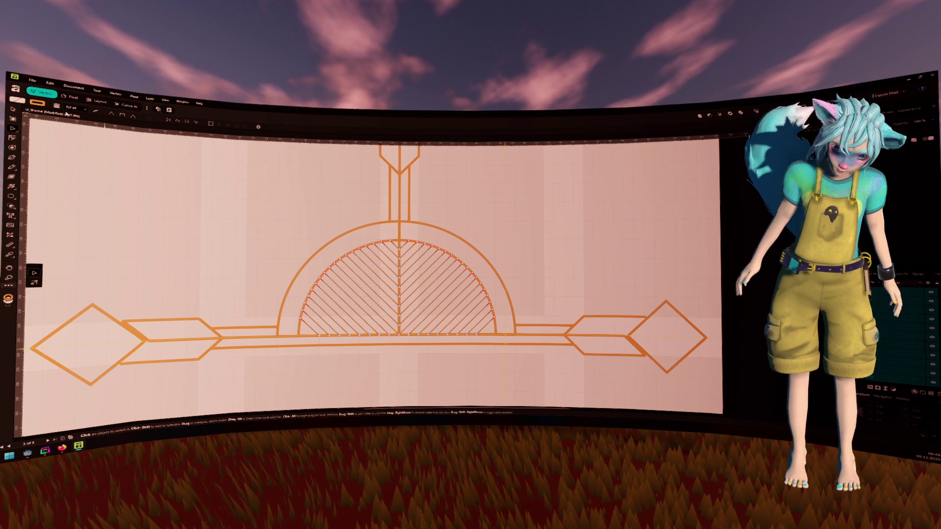
{"action": "left_click_drag", "start_coordinate": [85, 116], "coordinate": [88, 116]}
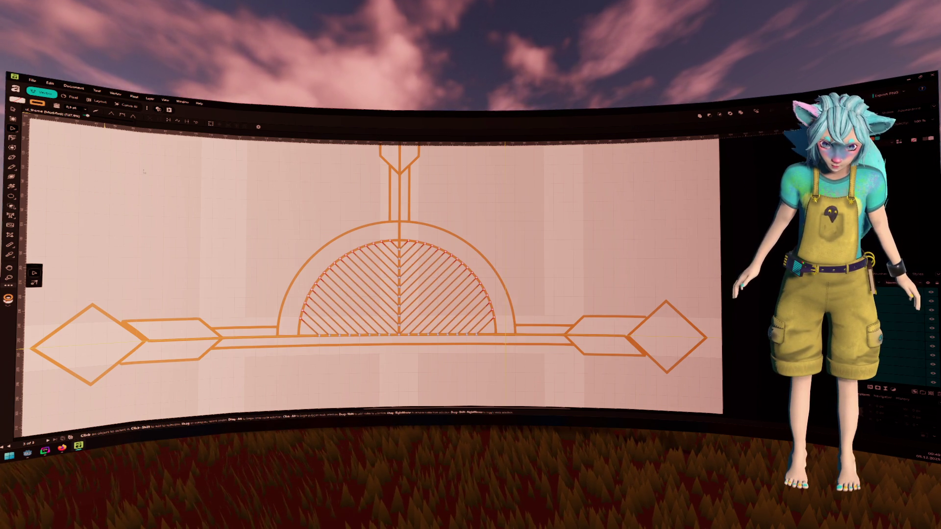
Colour the hatch lines' stroke red, then change it to dark orange
{"action": "left_click", "coordinate": [296, 219]}
{"action": "left_click", "coordinate": [343, 274]}
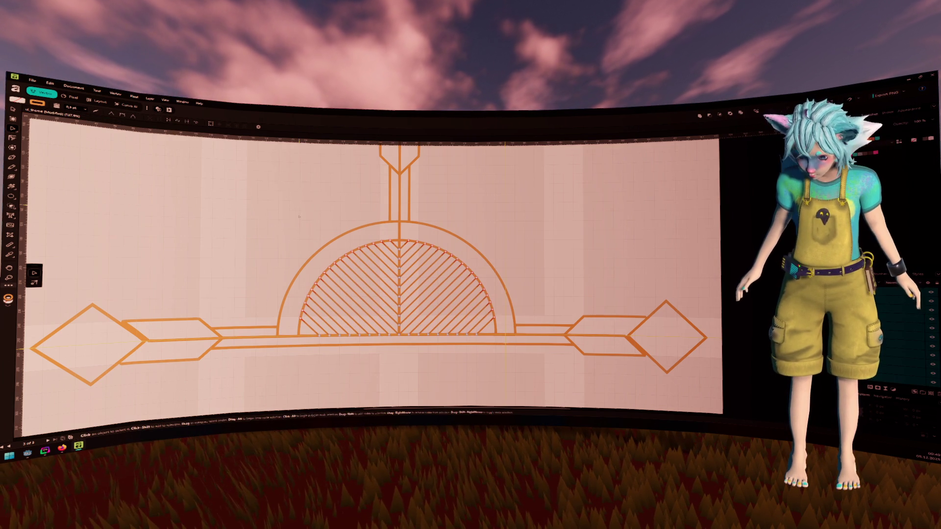
{"action": "left_click", "coordinate": [37, 102]}
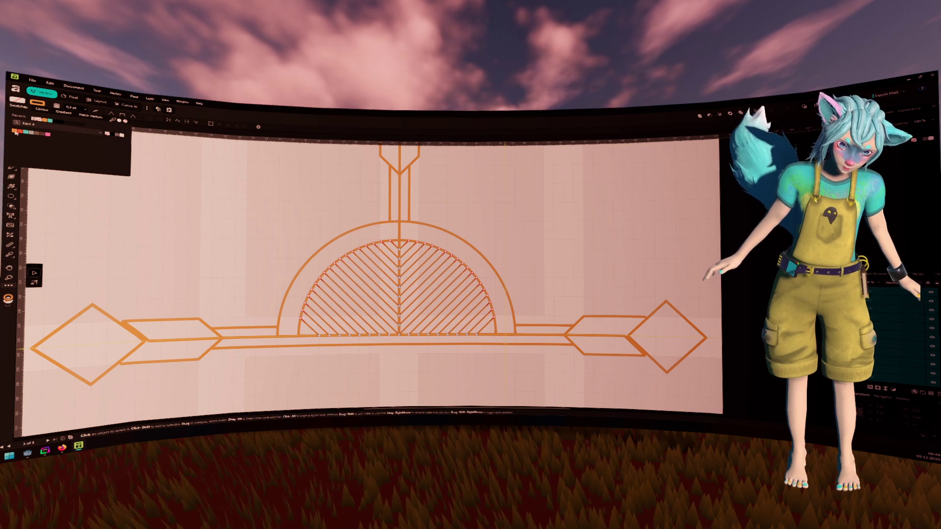
{"action": "left_click", "coordinate": [47, 134]}
{"action": "left_click", "coordinate": [256, 203]}
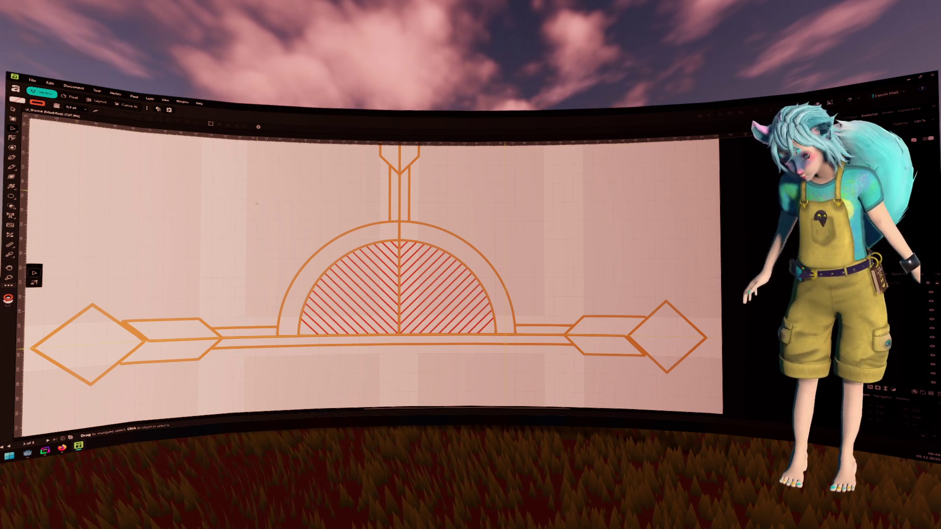
{"action": "left_click", "coordinate": [353, 294]}
{"action": "left_click", "coordinate": [45, 106]}
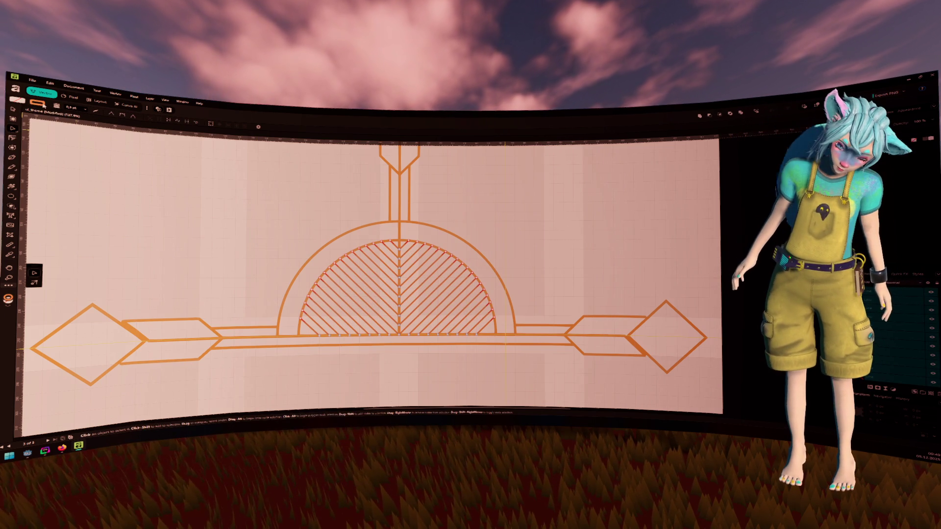
{"action": "left_click", "coordinate": [268, 244]}
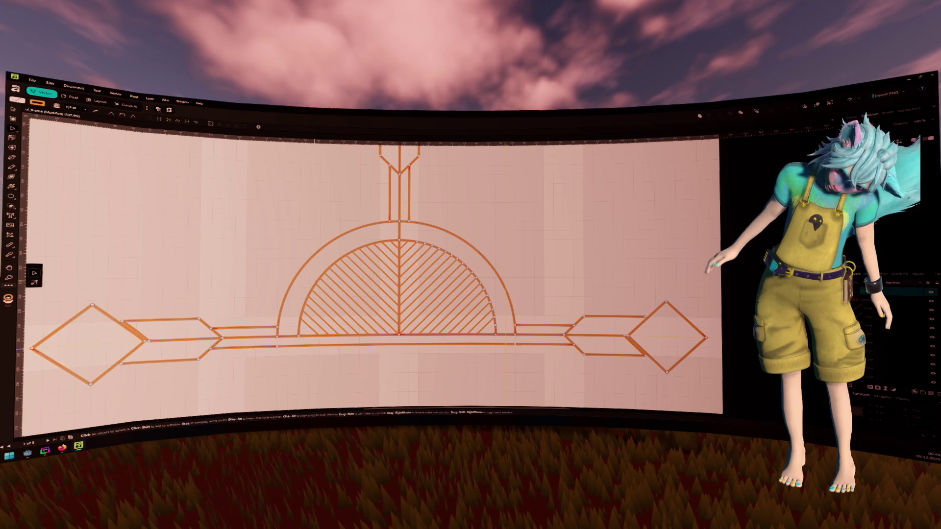
{"action": "key", "text": "a"}
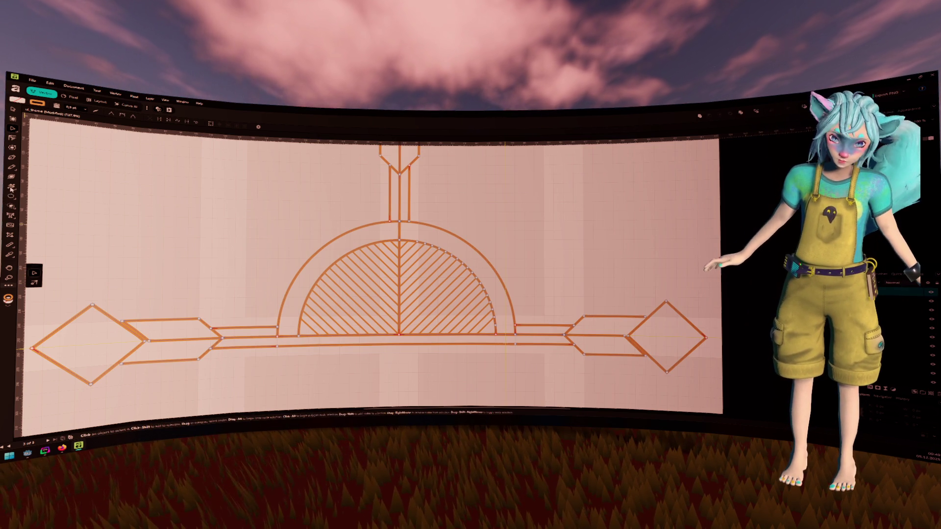
{"action": "left_click", "coordinate": [11, 206]}
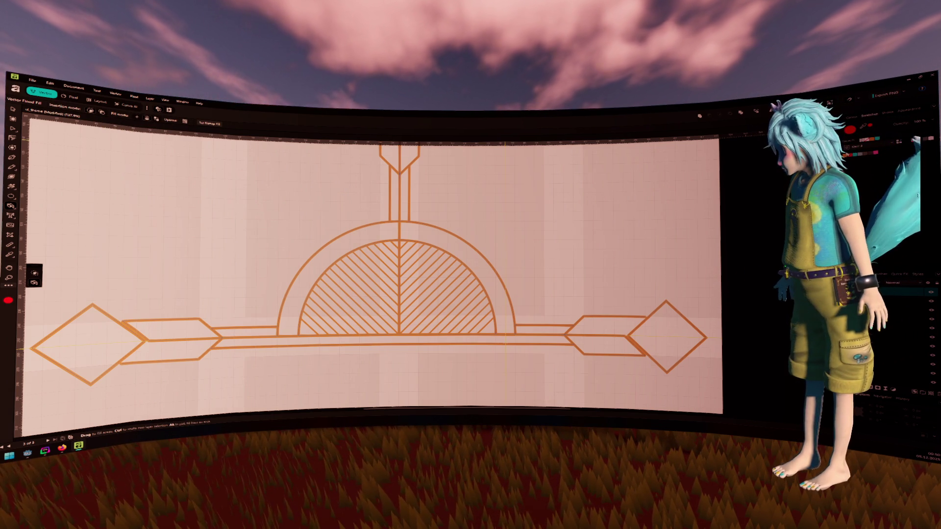
Flood-fill both halves of the arch ring dark brown and switch to Preview Mode
{"action": "left_click", "coordinate": [387, 231]}
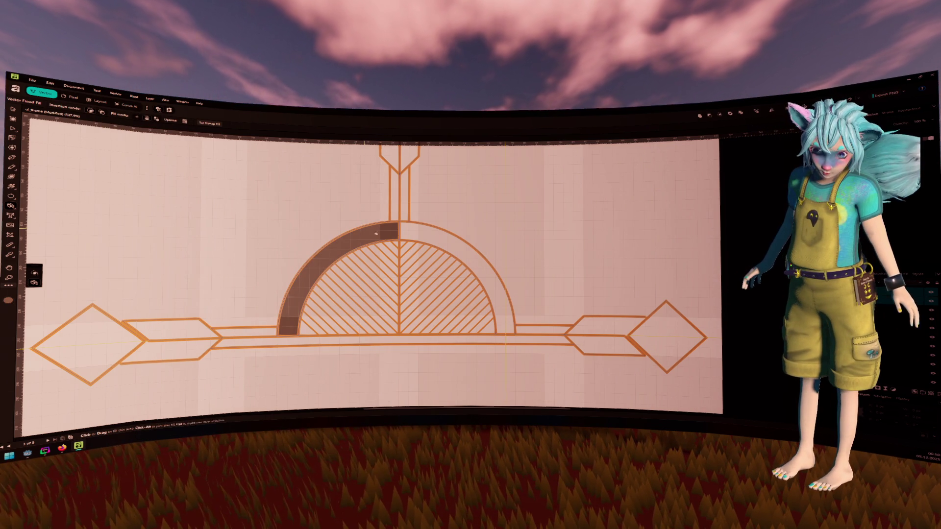
{"action": "left_click", "coordinate": [461, 248]}
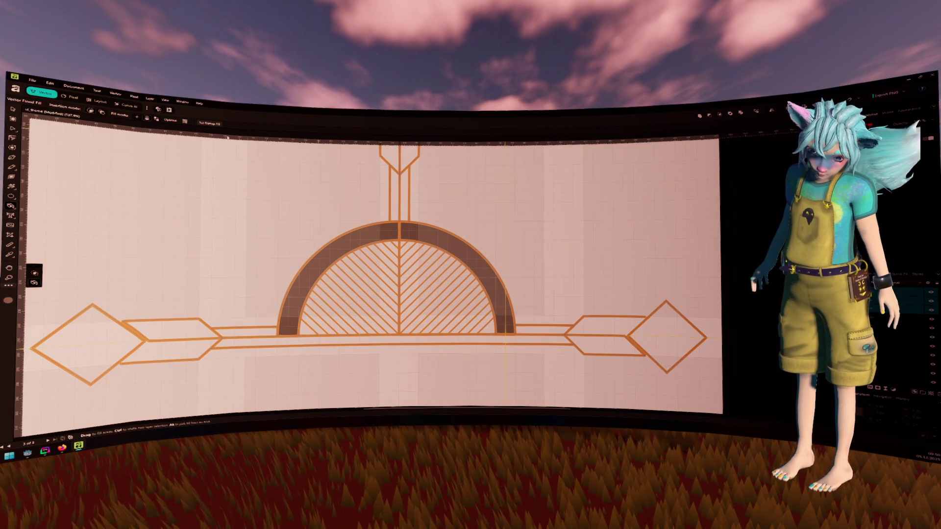
{"action": "left_click", "coordinate": [165, 100]}
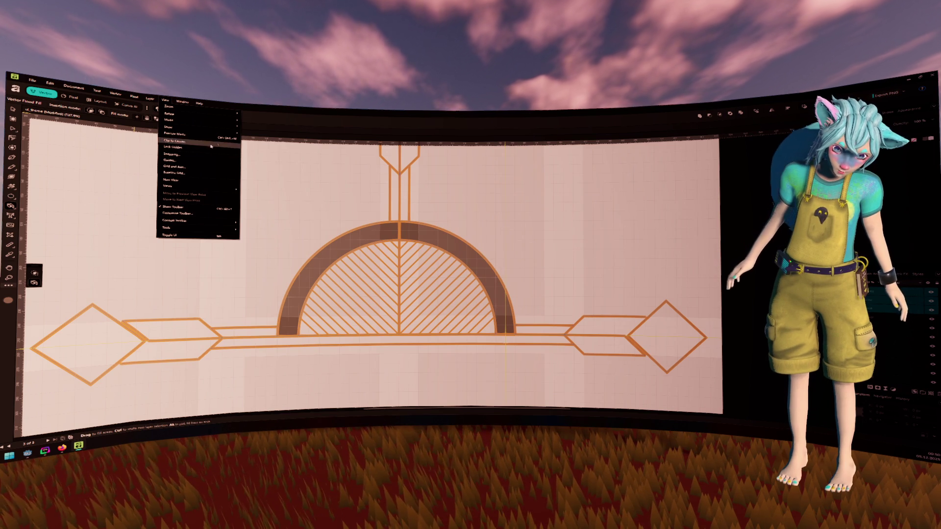
{"action": "left_click", "coordinate": [212, 136]}
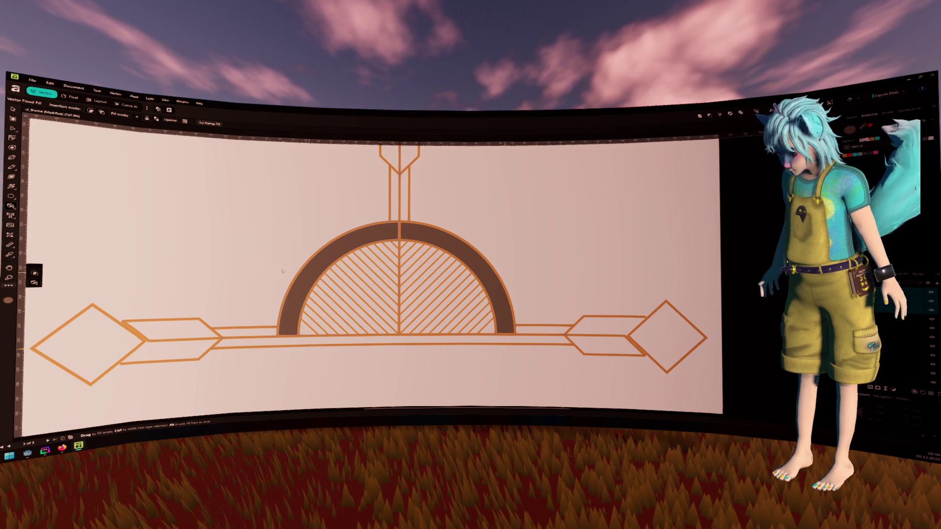
Trial-fill the left parallelogram and right diamond dark brown, then undo them
{"action": "left_click", "coordinate": [198, 330]}
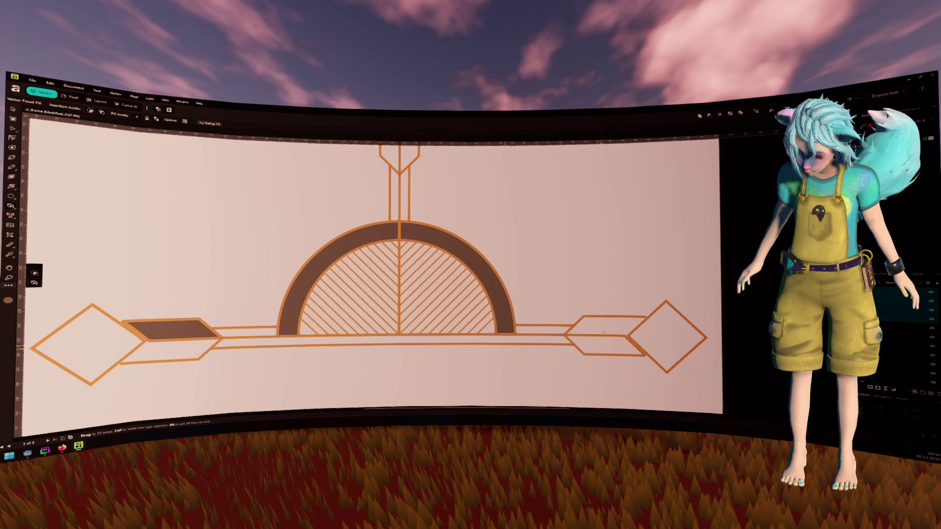
{"action": "left_click", "coordinate": [628, 328]}
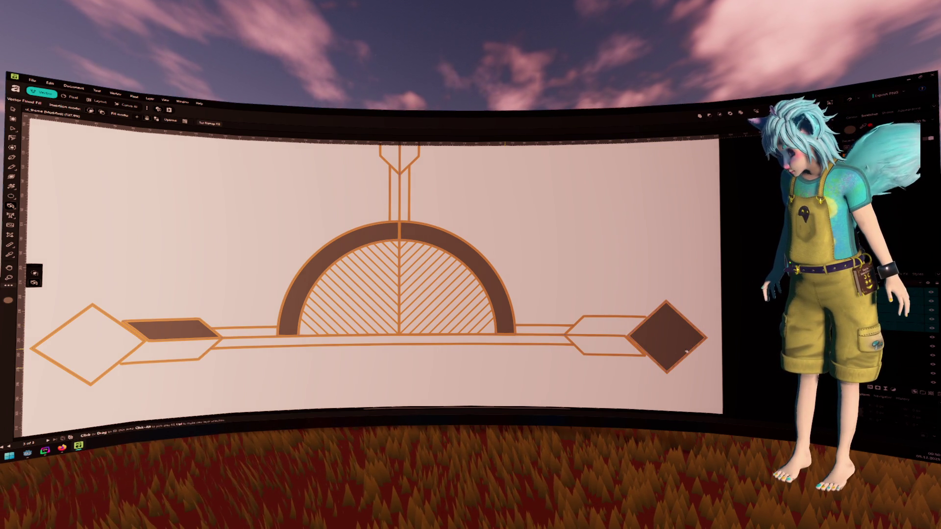
{"action": "key", "text": "ctrl+z"}
{"action": "key", "text": "ctrl+z"}
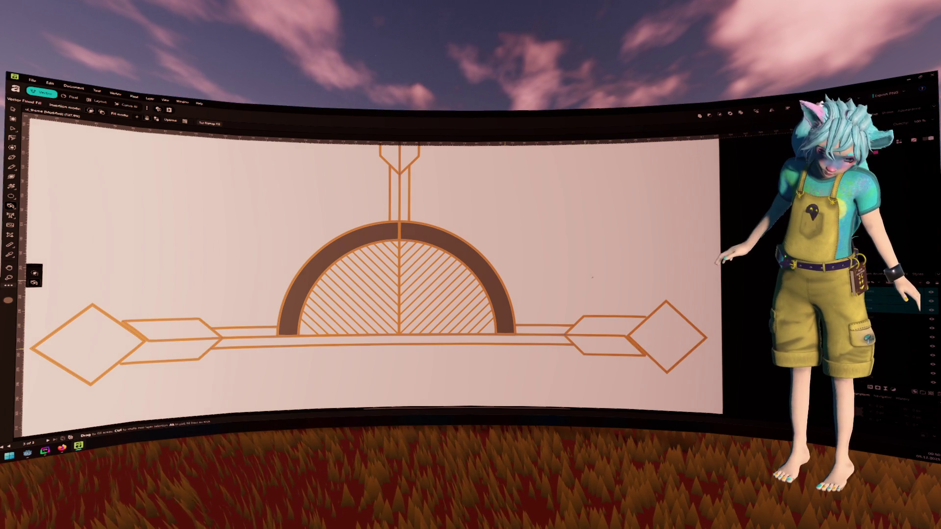
Undo the dark brown arch fill, select the curves, and pan toward the drawing's base
{"action": "key", "text": "ctrl+z"}
{"action": "key", "text": "ctrl+z"}
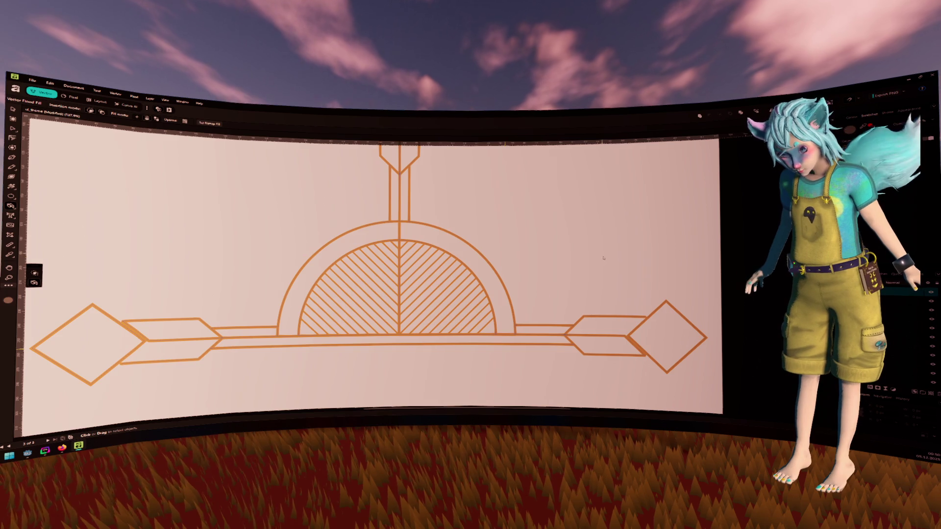
{"action": "scroll", "coordinate": [315, 197], "scroll_direction": "down", "scroll_amount": 5}
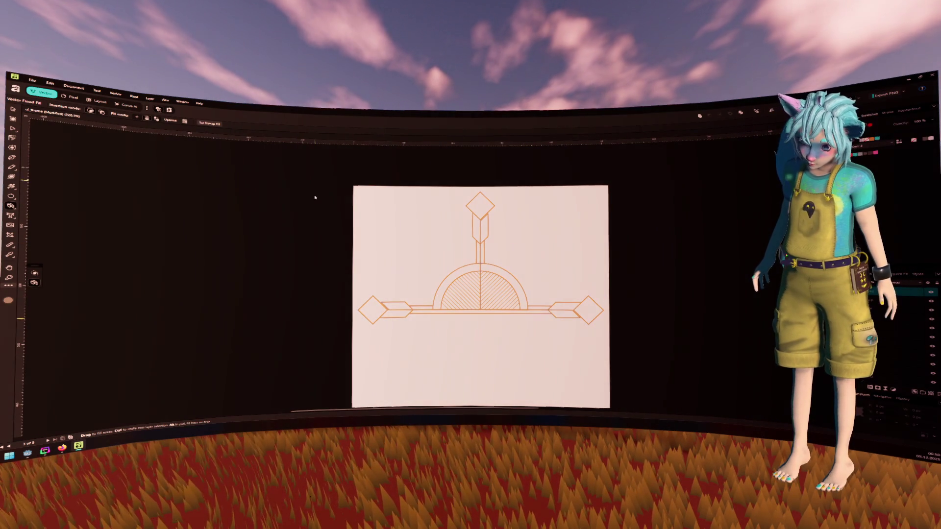
{"action": "key", "text": "v"}
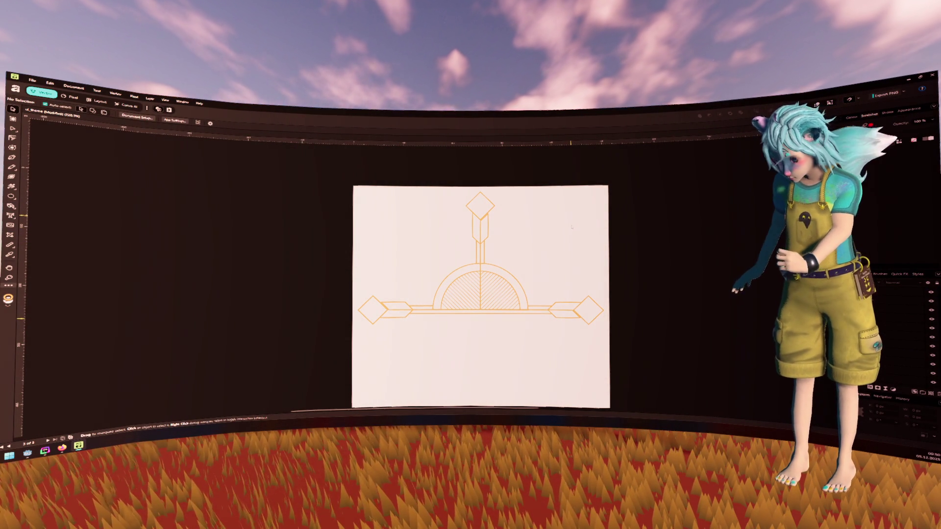
{"action": "scroll", "coordinate": [480, 219], "scroll_direction": "up", "scroll_amount": 5}
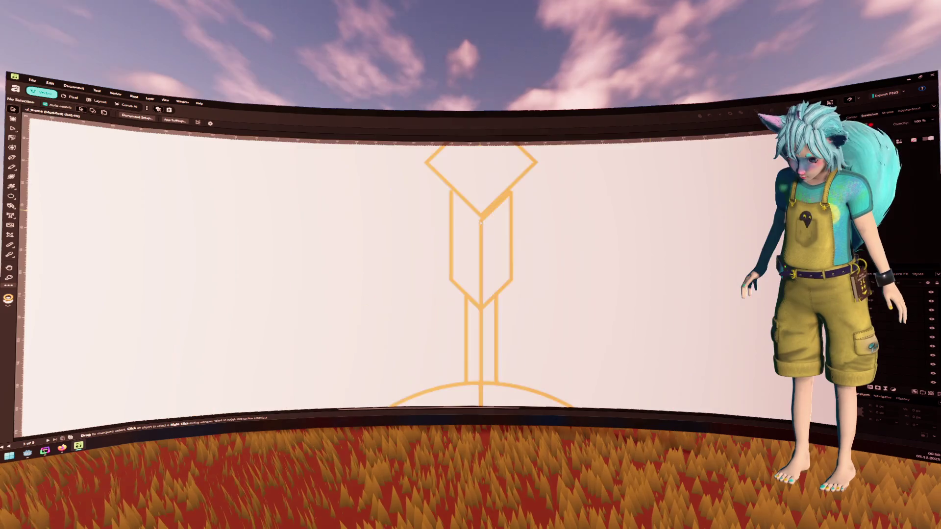
{"action": "left_click", "coordinate": [480, 222]}
{"action": "scroll", "coordinate": [480, 222], "scroll_direction": "up", "scroll_amount": 3}
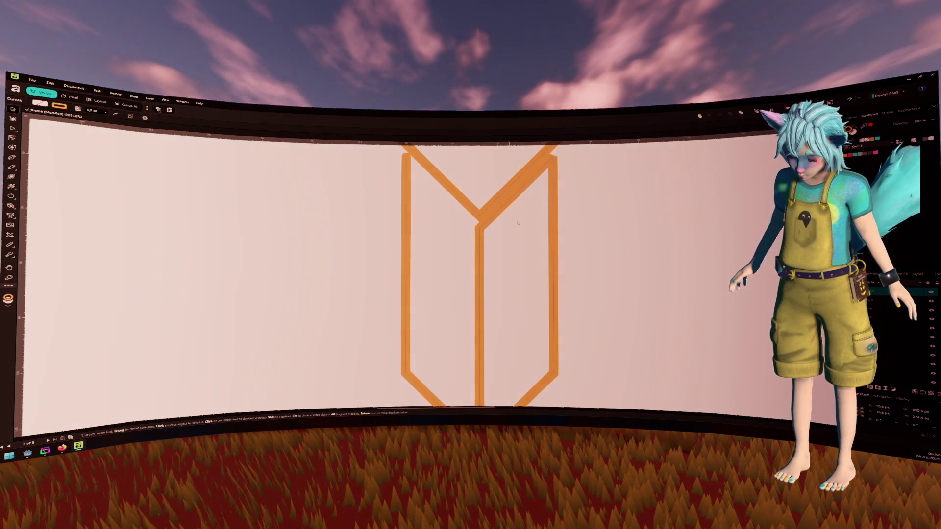
{"action": "scroll", "coordinate": [517, 222], "scroll_direction": "up", "scroll_amount": 3}
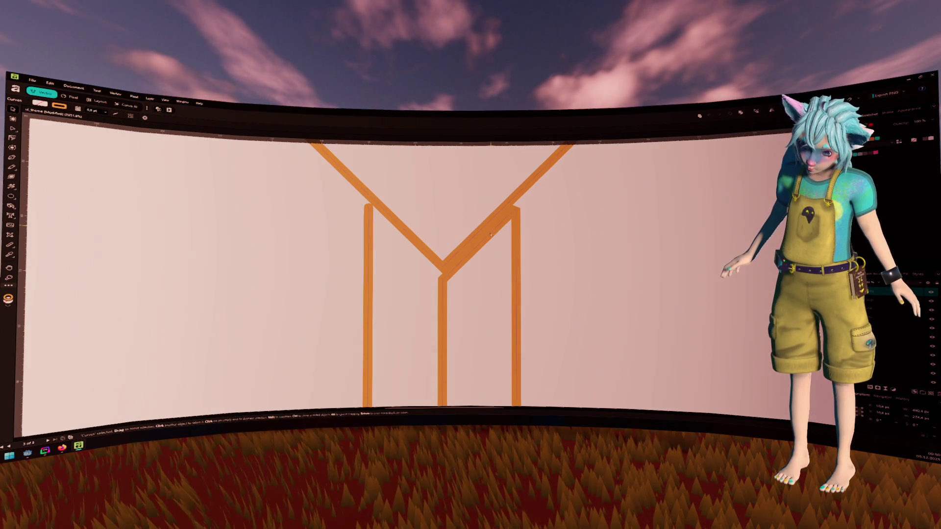
{"action": "scroll", "coordinate": [490, 235], "scroll_direction": "down", "scroll_amount": 5}
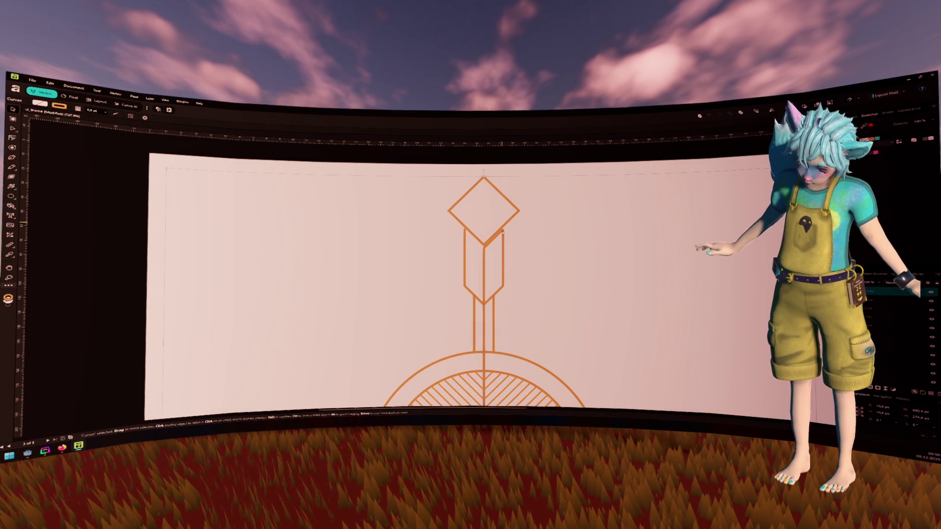
{"action": "key", "text": "a"}
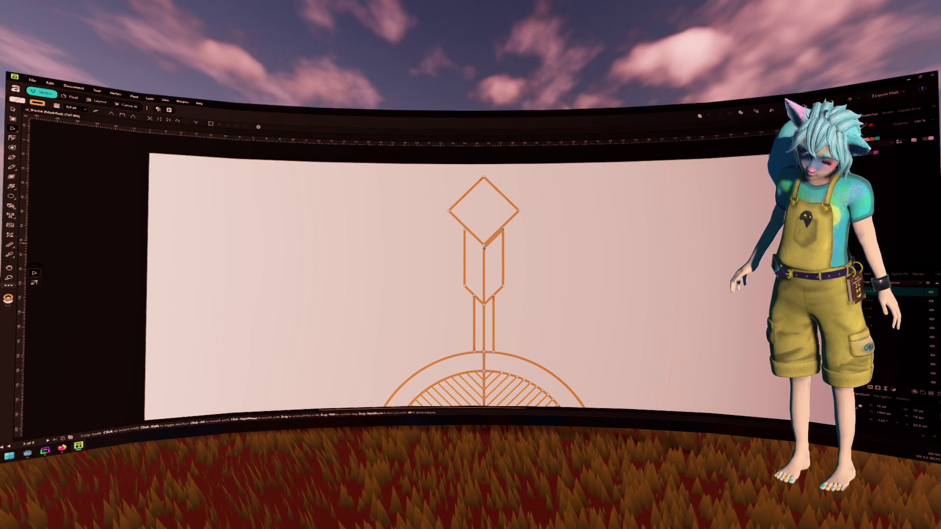
{"action": "key", "text": "v"}
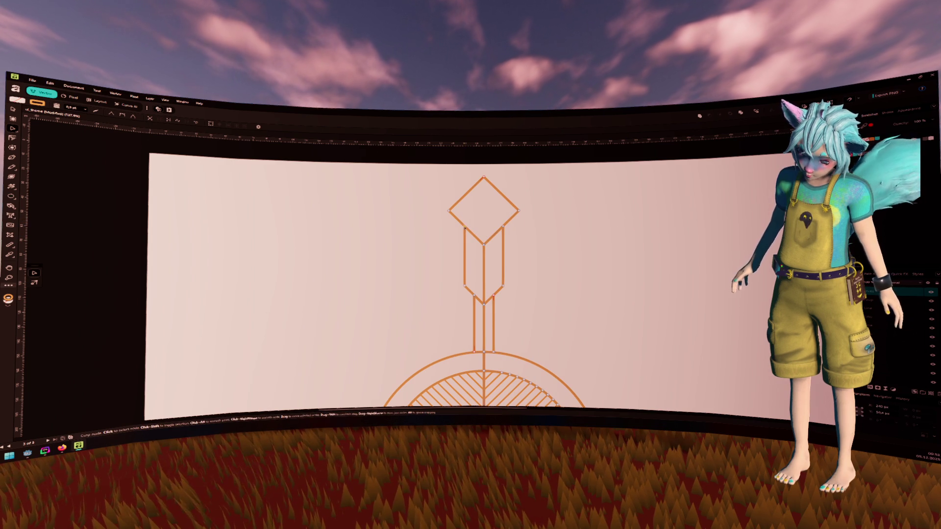
{"action": "left_click_drag", "start_coordinate": [567, 313], "coordinate": [532, 224]}
{"action": "left_click_drag", "start_coordinate": [605, 259], "coordinate": [526, 235]}
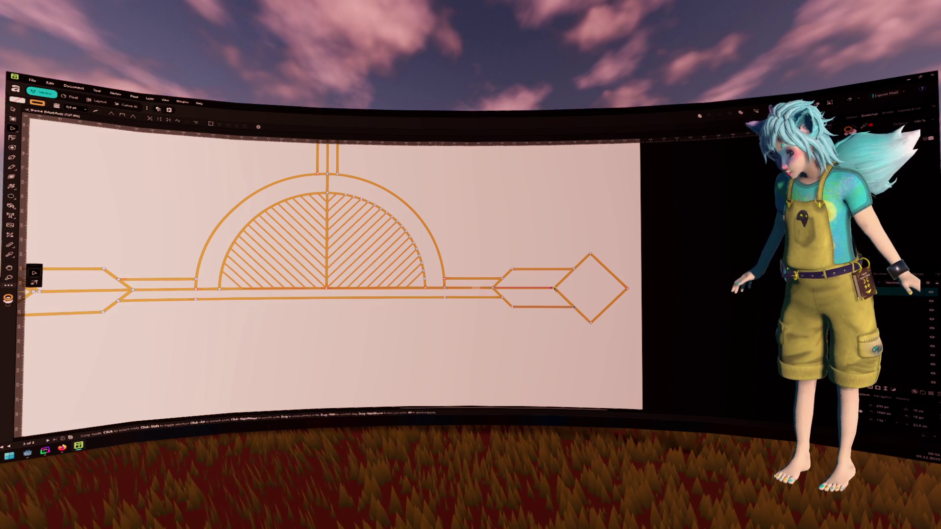
Adjust the arrow's corner nodes beside the diamond, undoing the stray diagonal segment
{"action": "scroll", "coordinate": [502, 302], "scroll_direction": "left", "scroll_amount": 10}
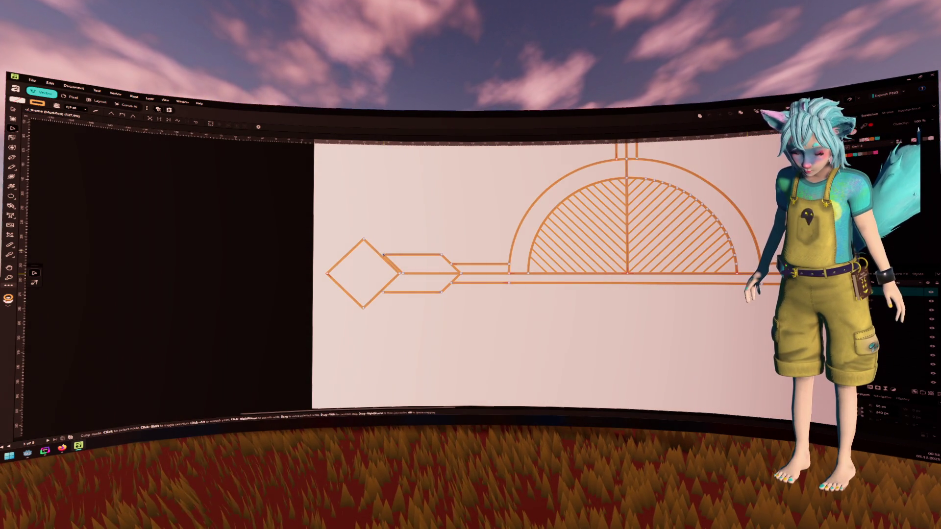
{"action": "left_click", "coordinate": [381, 256]}
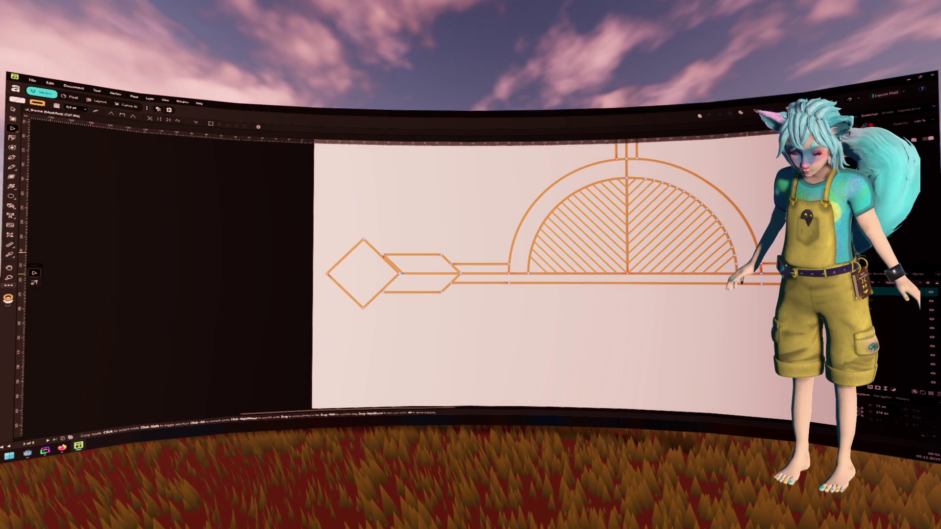
{"action": "left_click", "coordinate": [392, 265]}
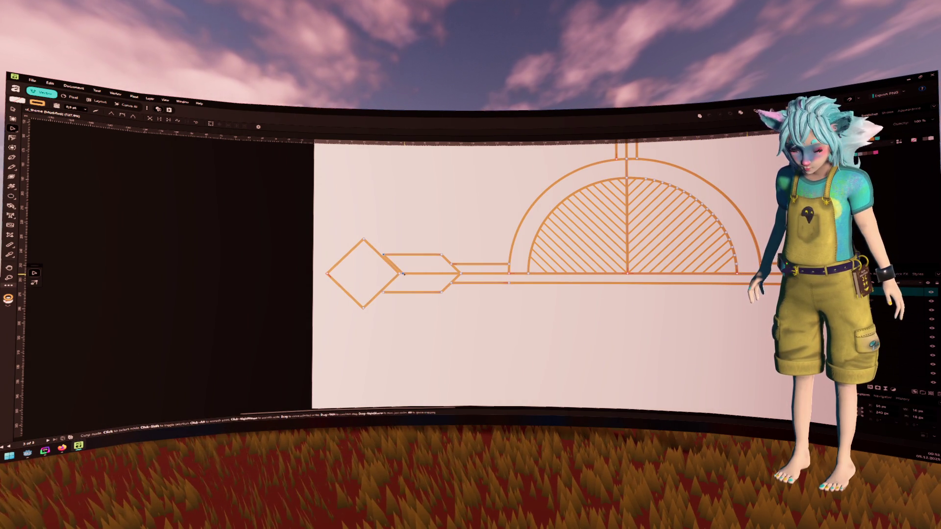
{"action": "left_click", "coordinate": [401, 274]}
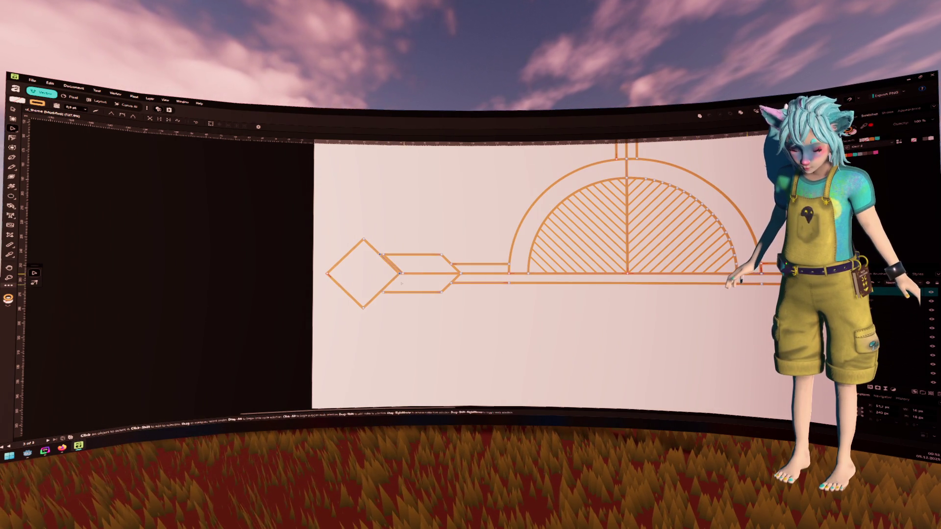
{"action": "scroll", "coordinate": [401, 274], "scroll_direction": "up", "scroll_amount": 3}
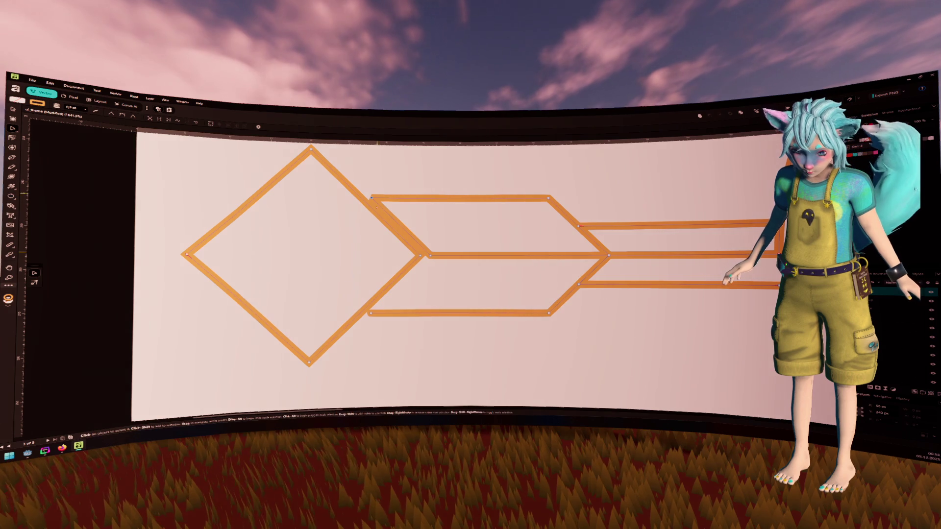
{"action": "left_click", "coordinate": [431, 256]}
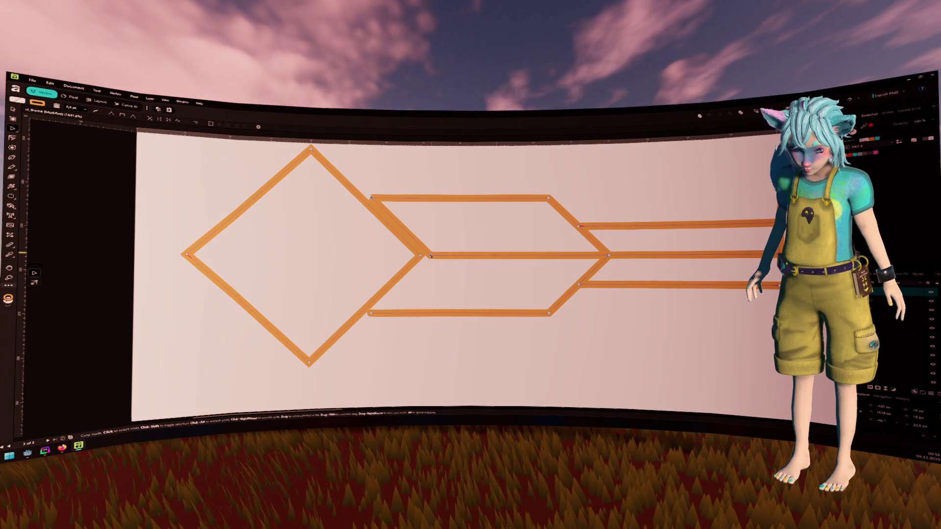
{"action": "left_click_drag", "start_coordinate": [431, 256], "coordinate": [607, 255]}
{"action": "left_click", "coordinate": [431, 256]}
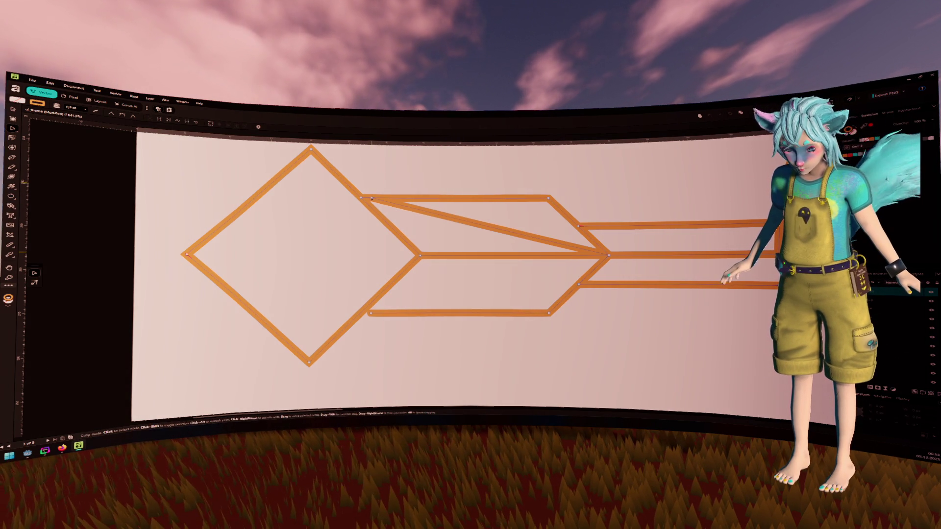
{"action": "key", "text": "ctrl+z"}
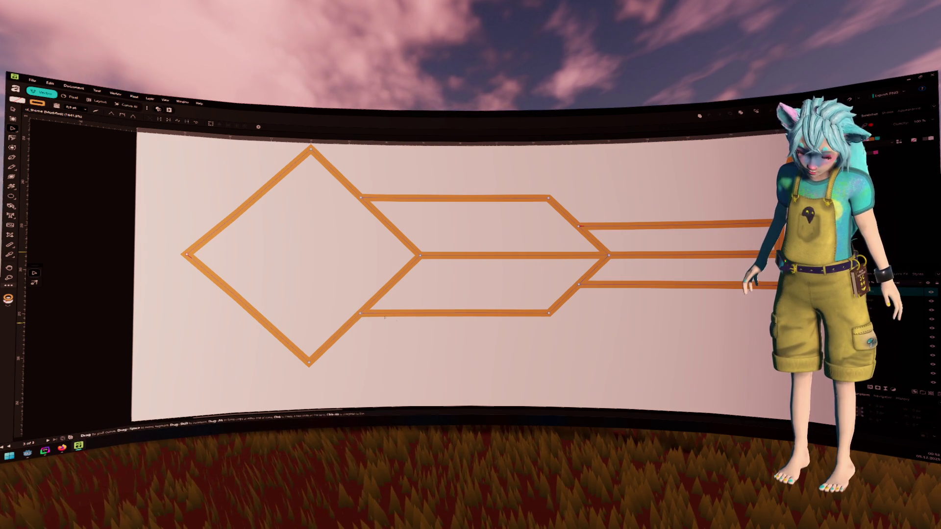
Deselect everything, pan to show the top diamond, and compare against the art-deco reference
{"action": "scroll", "coordinate": [665, 291], "scroll_direction": "down", "scroll_amount": 5}
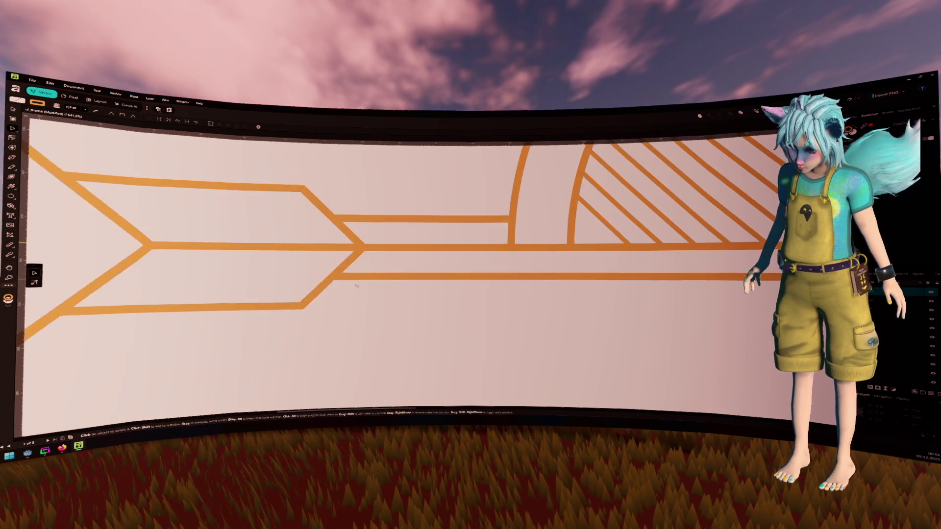
{"action": "scroll", "coordinate": [539, 280], "scroll_direction": "left", "scroll_amount": 5}
{"action": "scroll", "coordinate": [444, 271], "scroll_direction": "down", "scroll_amount": 3}
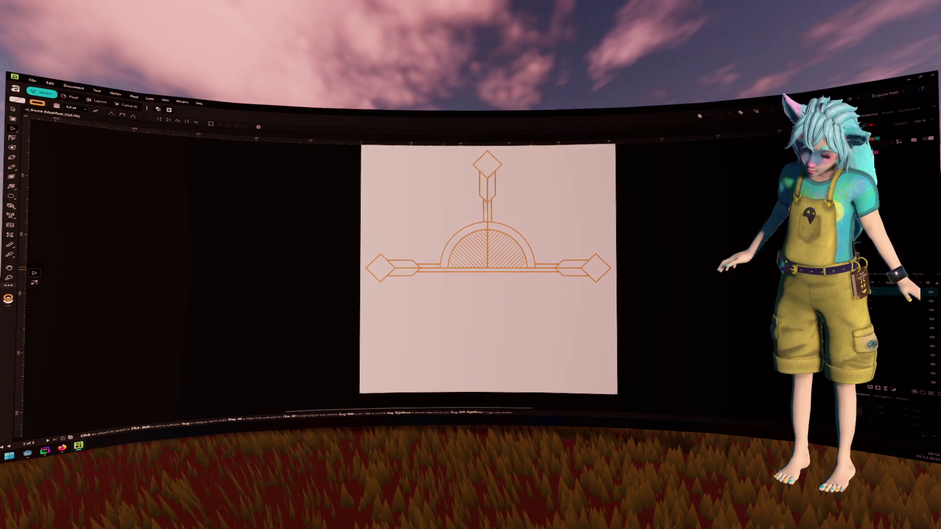
{"action": "scroll", "coordinate": [455, 289], "scroll_direction": "right", "scroll_amount": 2}
{"action": "scroll", "coordinate": [461, 299], "scroll_direction": "up", "scroll_amount": 3}
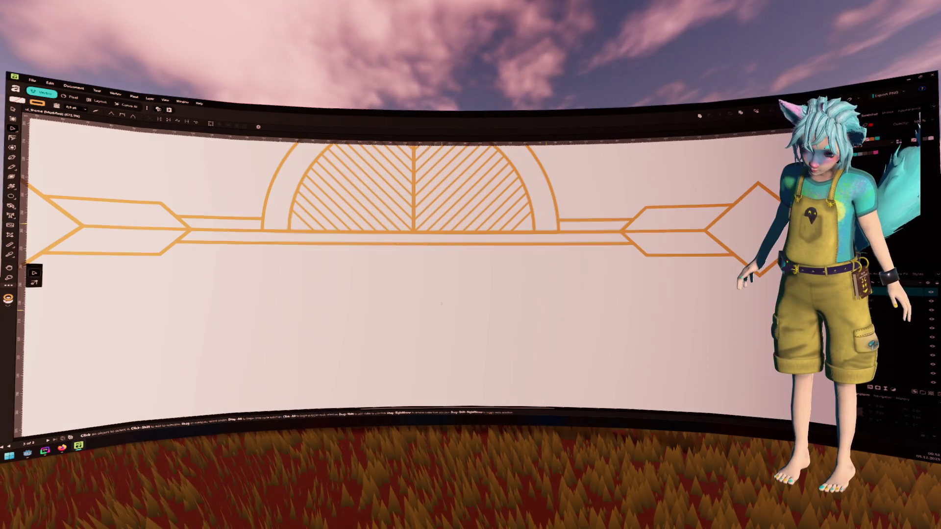
{"action": "scroll", "coordinate": [441, 317], "scroll_direction": "up", "scroll_amount": 2}
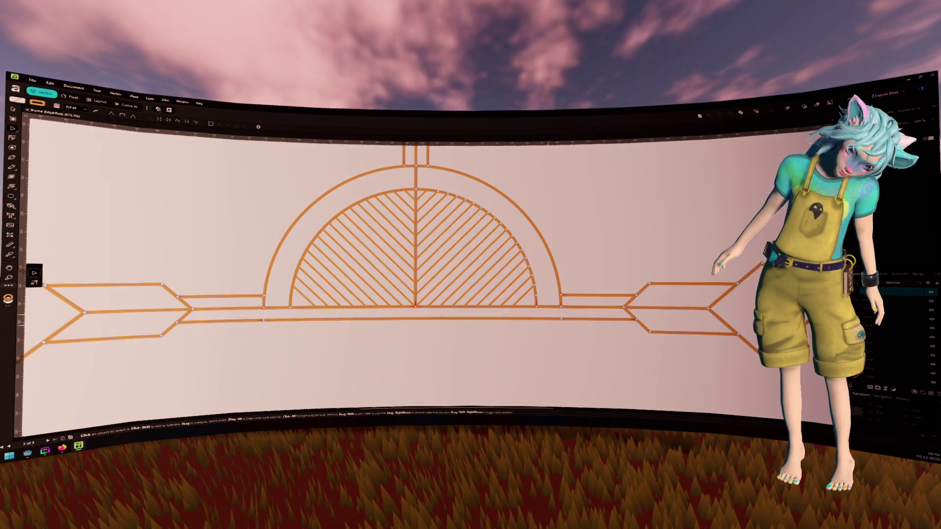
{"action": "left_click", "coordinate": [15, 110]}
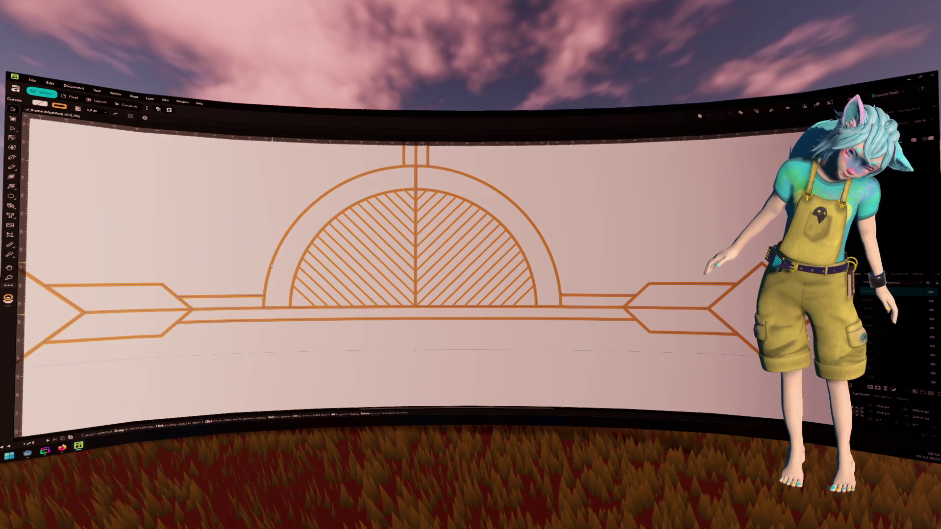
{"action": "scroll", "coordinate": [272, 265], "scroll_direction": "down", "scroll_amount": 3}
{"action": "left_click", "coordinate": [429, 203]}
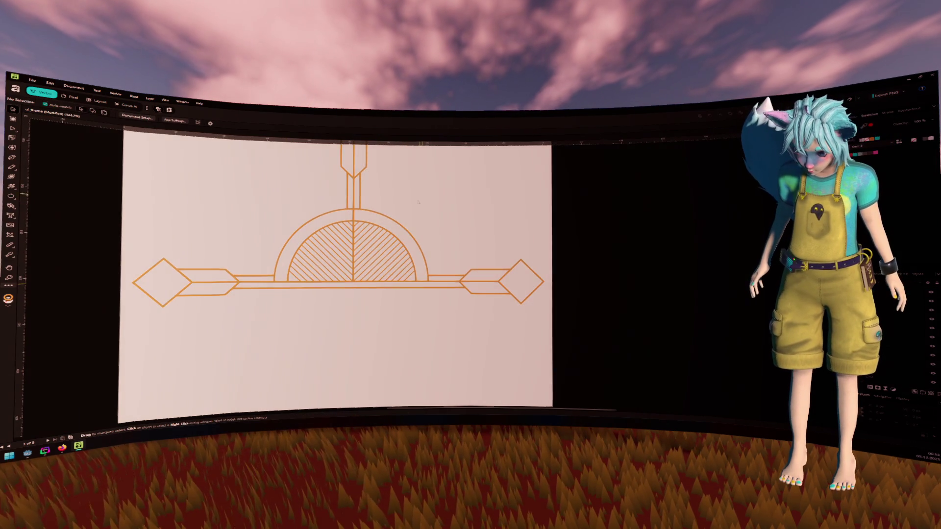
{"action": "left_click_drag", "start_coordinate": [429, 203], "coordinate": [466, 233]}
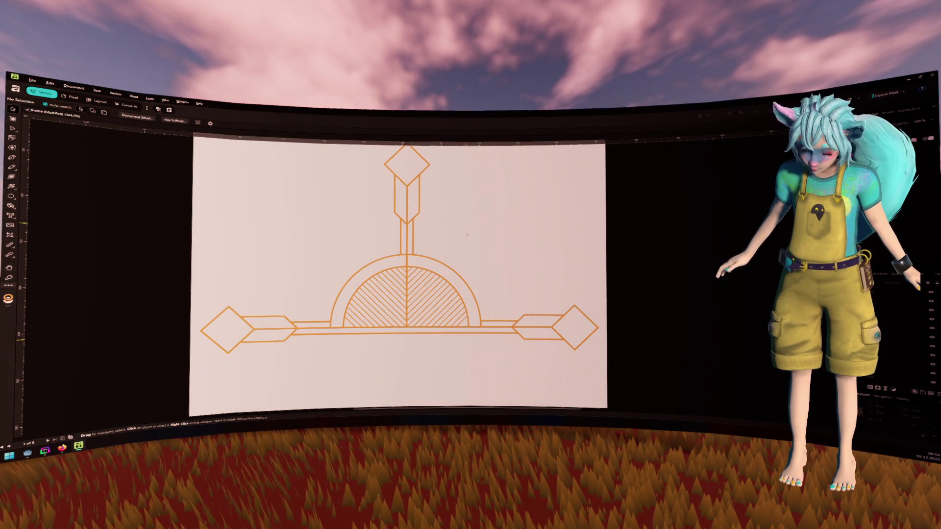
{"action": "key", "text": "alt+Tab"}
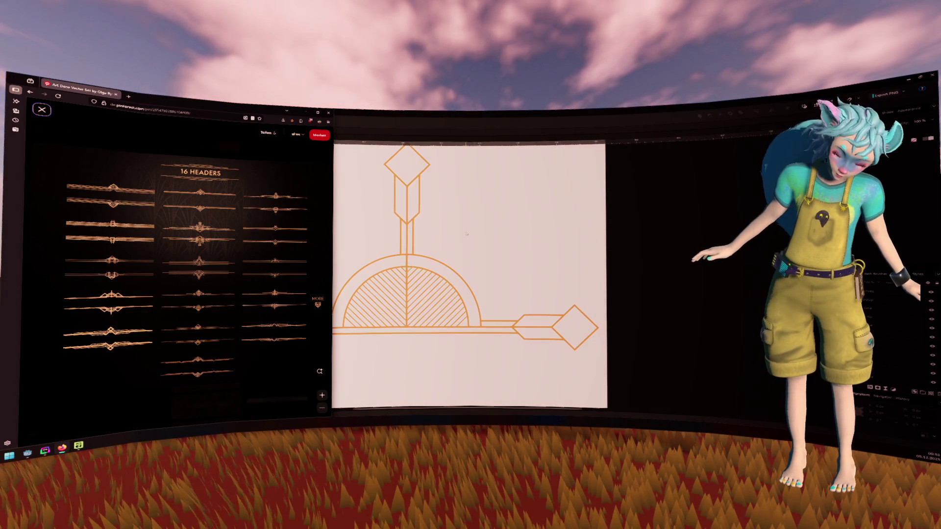
{"action": "key", "text": "alt+Tab"}
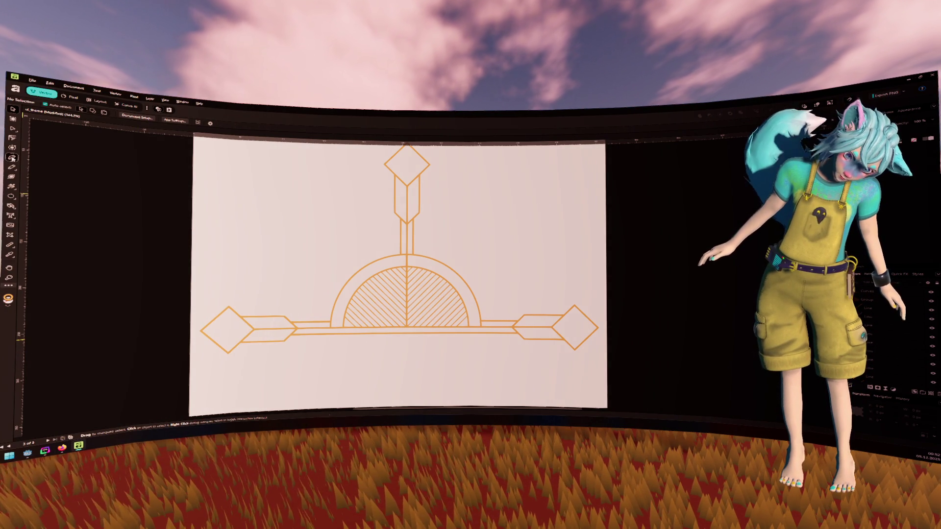
Draw a trapezoid path with the Pen tool just below the emblem's bottom bar
{"action": "key", "text": "p"}
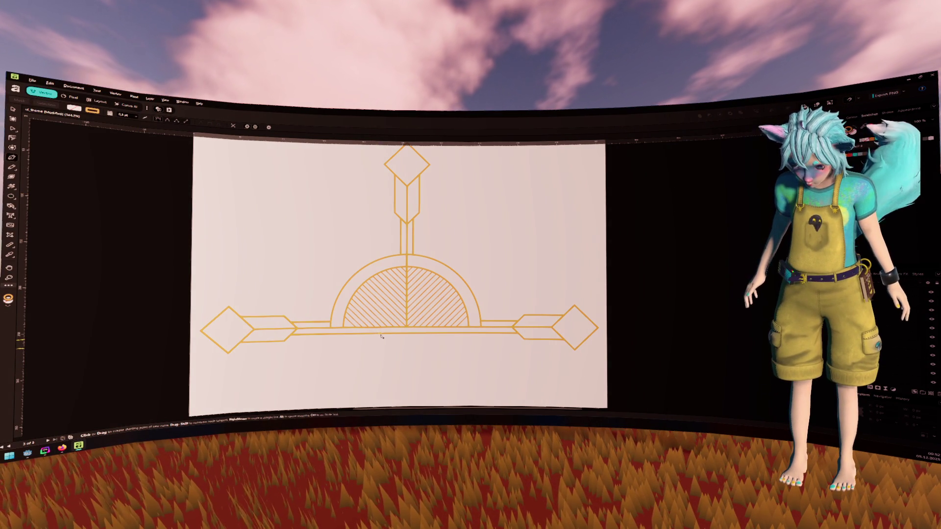
{"action": "key", "text": "ctrl+apostrophe"}
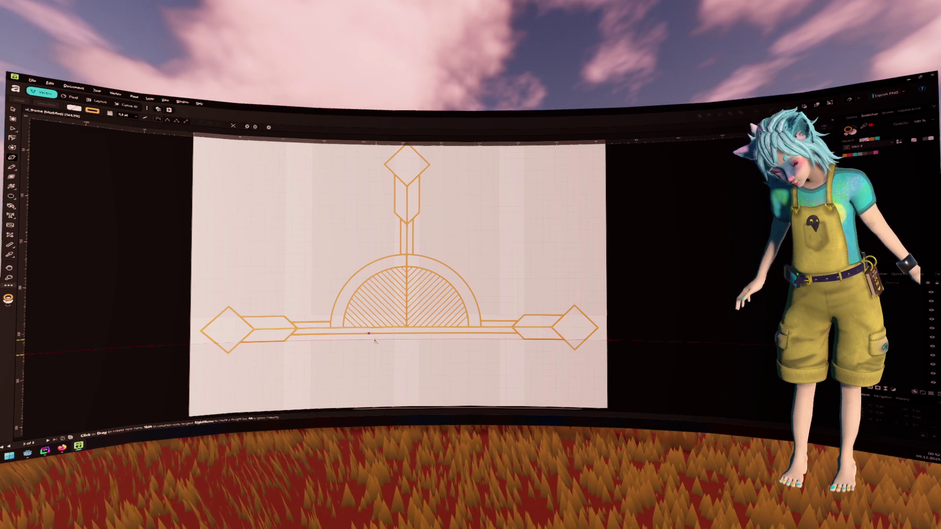
{"action": "left_click", "coordinate": [374, 338]}
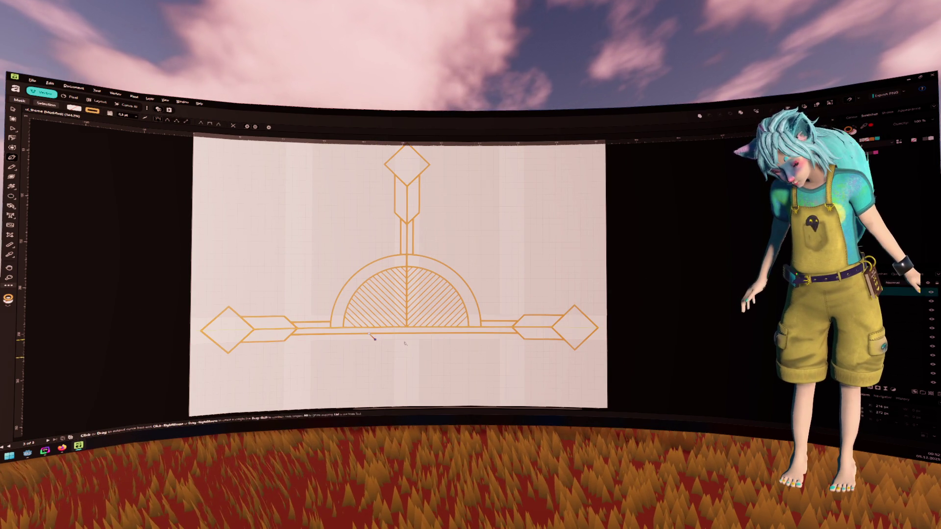
{"action": "left_click", "coordinate": [437, 338]}
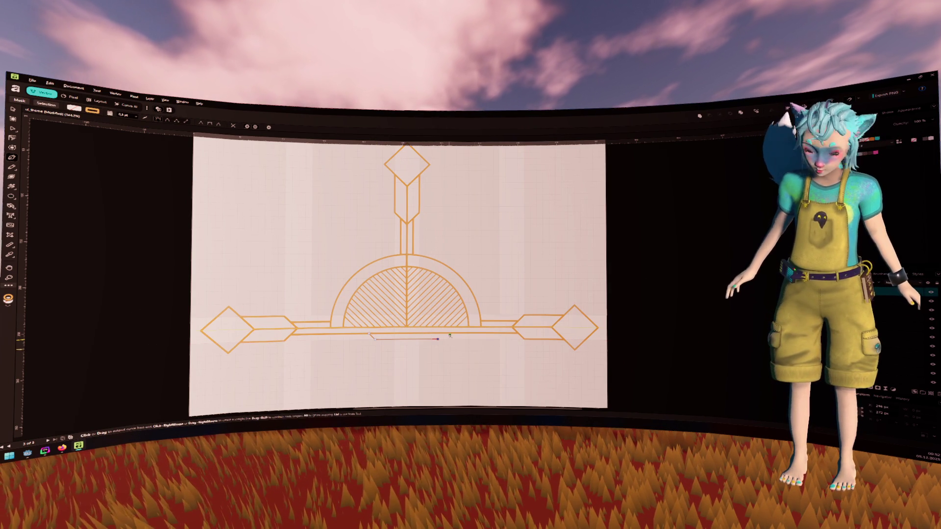
{"action": "key", "text": "a"}
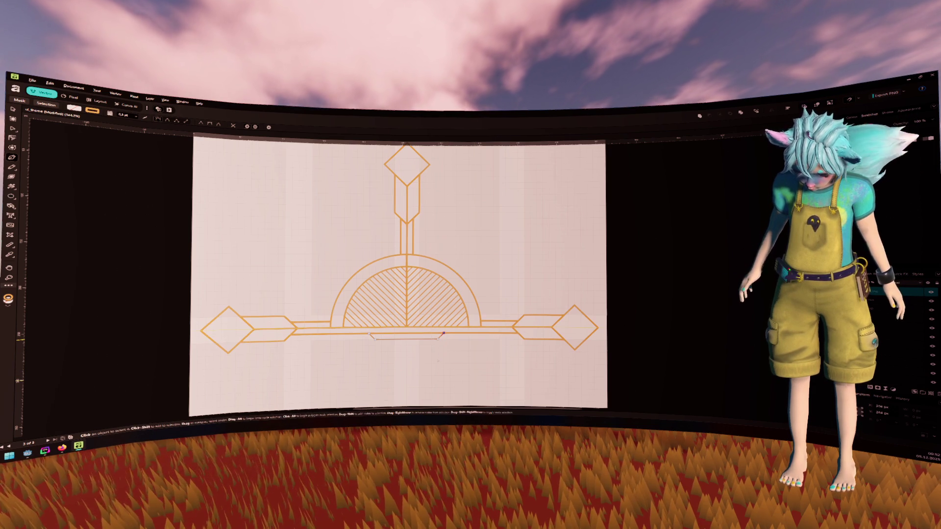
{"action": "scroll", "coordinate": [448, 354], "scroll_direction": "up", "scroll_amount": 3}
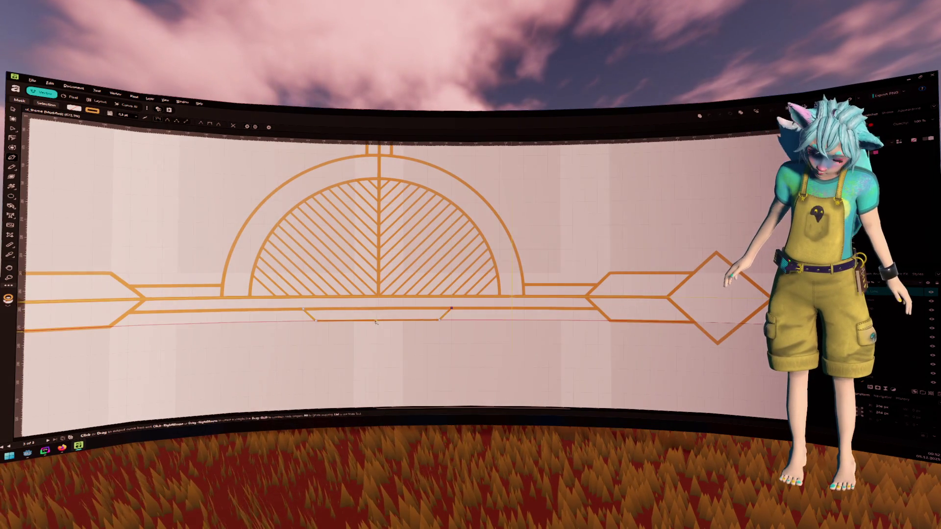
{"action": "left_click", "coordinate": [367, 322]}
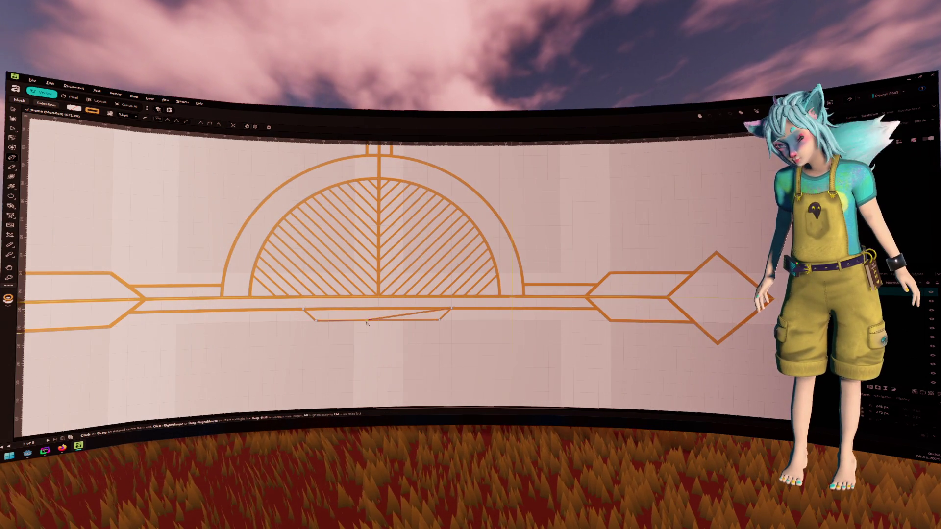
{"action": "key", "text": "ctrl+z"}
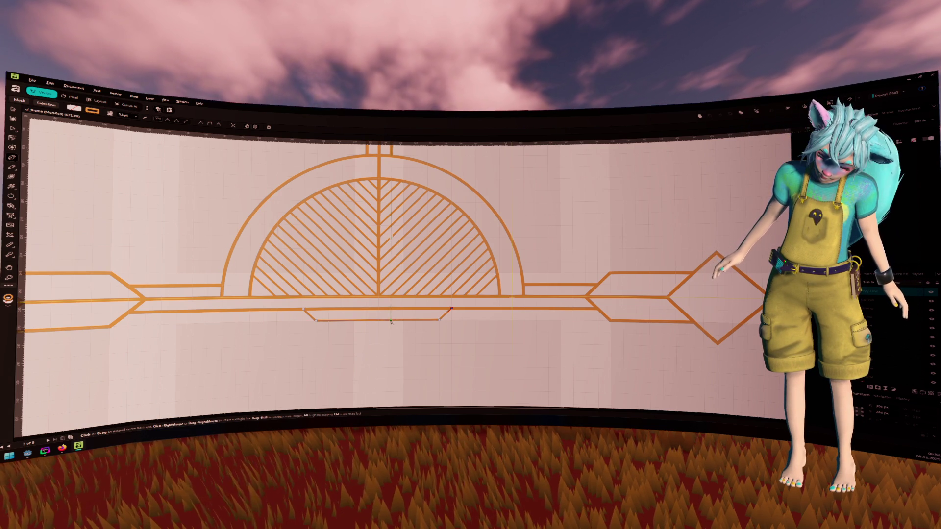
{"action": "key", "text": "Escape"}
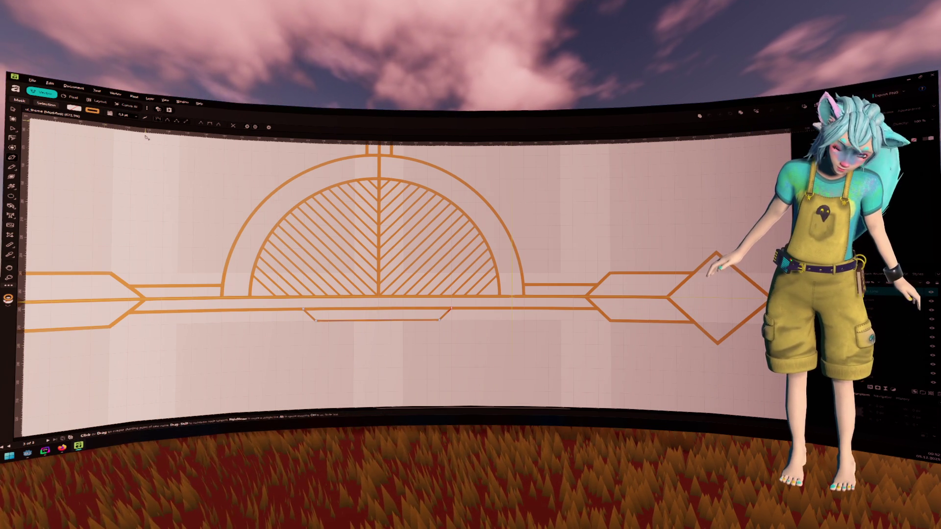
Select the new trapezoid outline and set its stroke width to 0.5 pt
{"action": "key", "text": "v"}
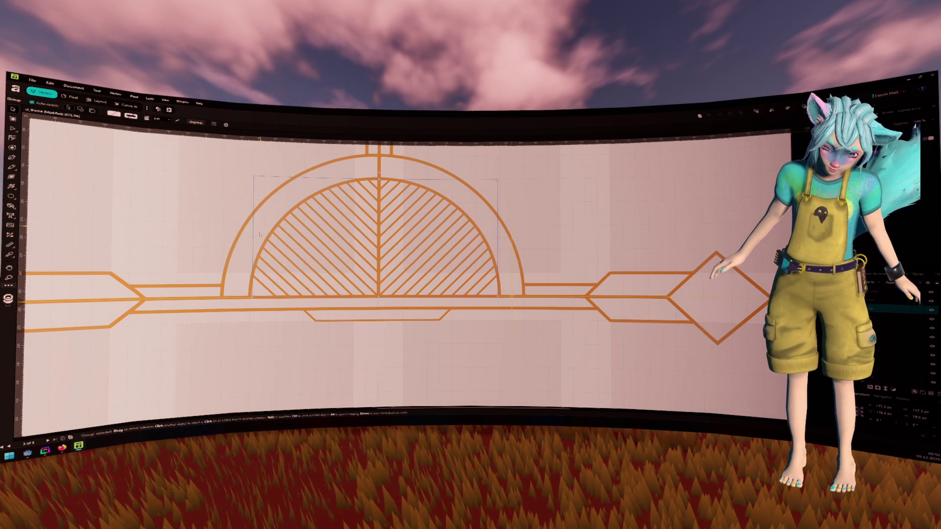
{"action": "left_click", "coordinate": [378, 340]}
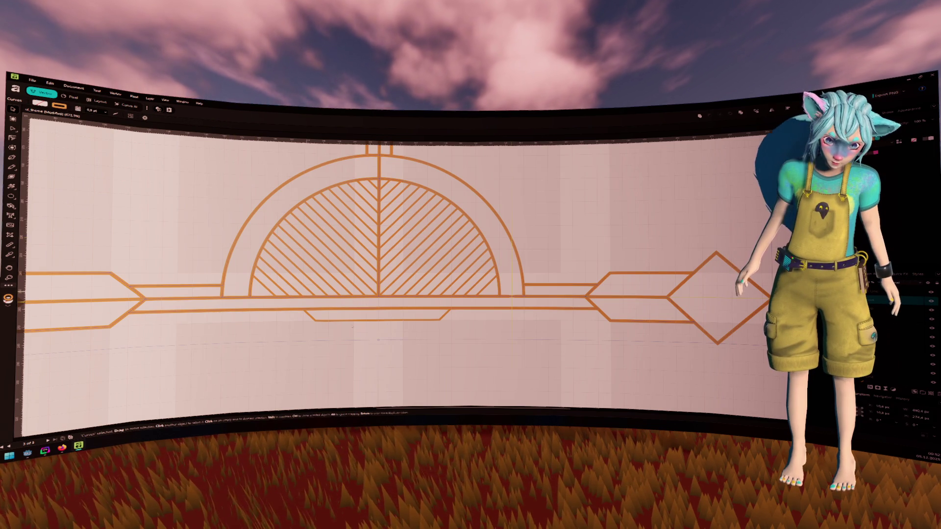
{"action": "left_click", "coordinate": [378, 320]}
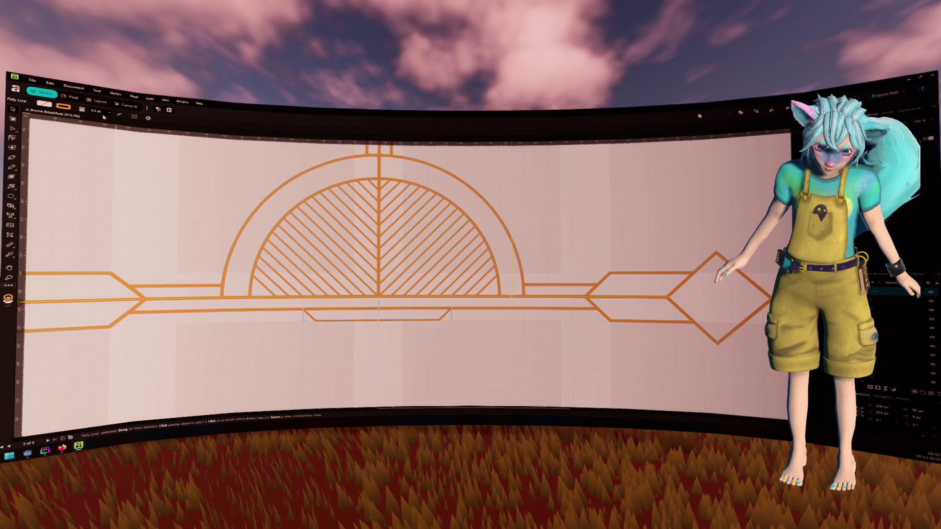
{"action": "type", "text": "0.5"}
{"action": "key", "text": "Return"}
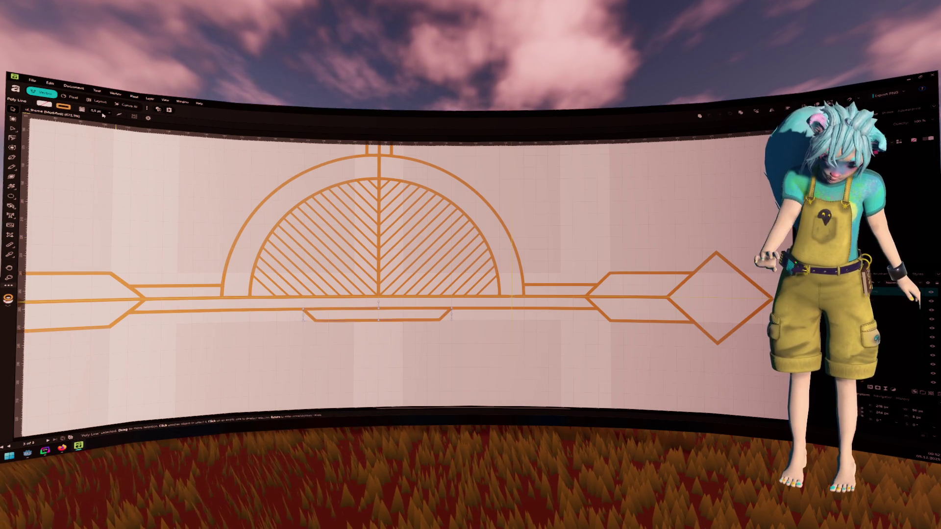
{"action": "left_click", "coordinate": [200, 219]}
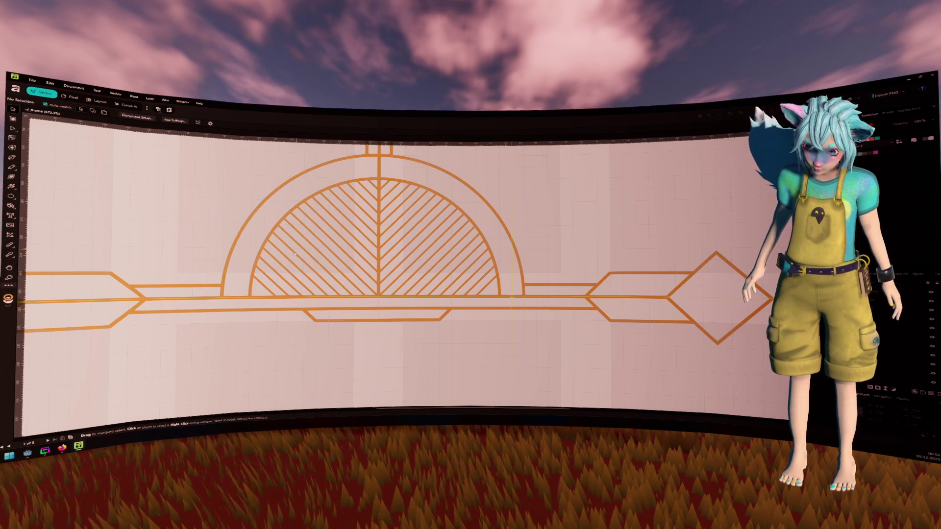
{"action": "left_click", "coordinate": [902, 93]}
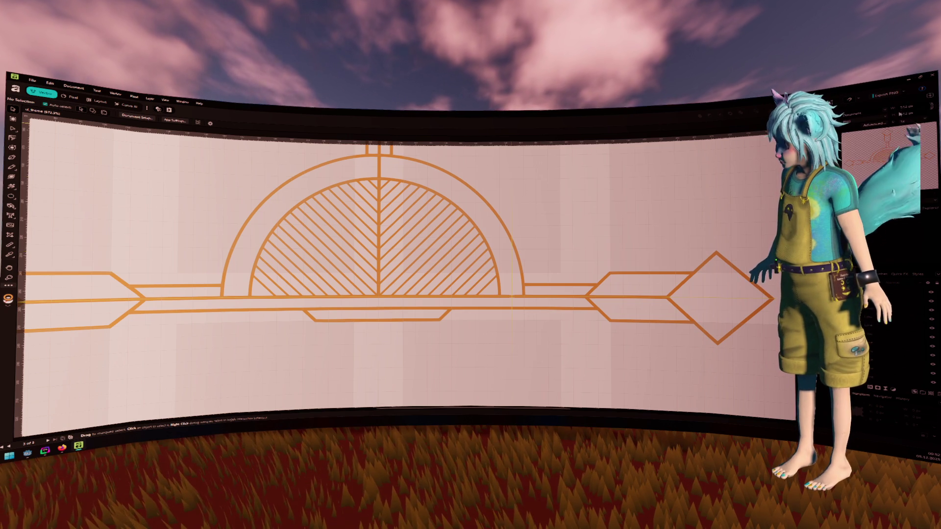
{"action": "left_click", "coordinate": [860, 121]}
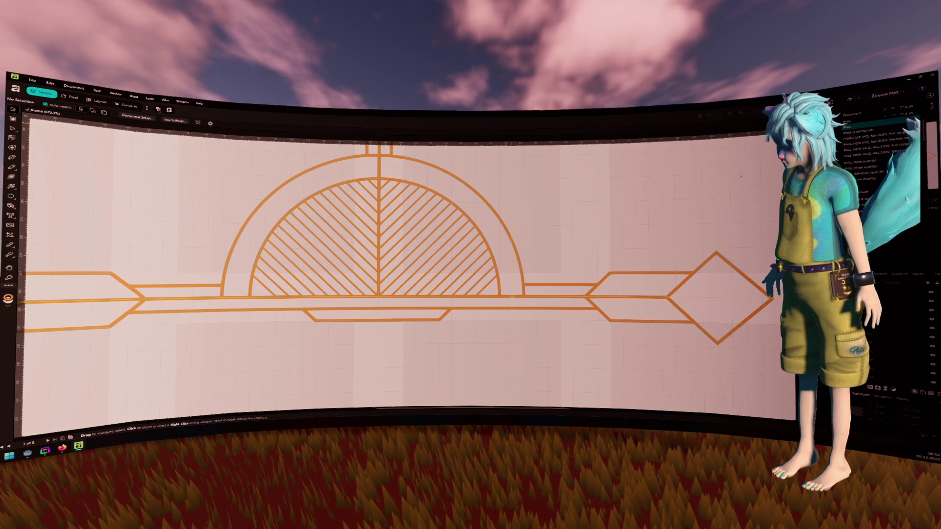
{"action": "scroll", "coordinate": [862, 147], "scroll_direction": "down", "scroll_amount": 5}
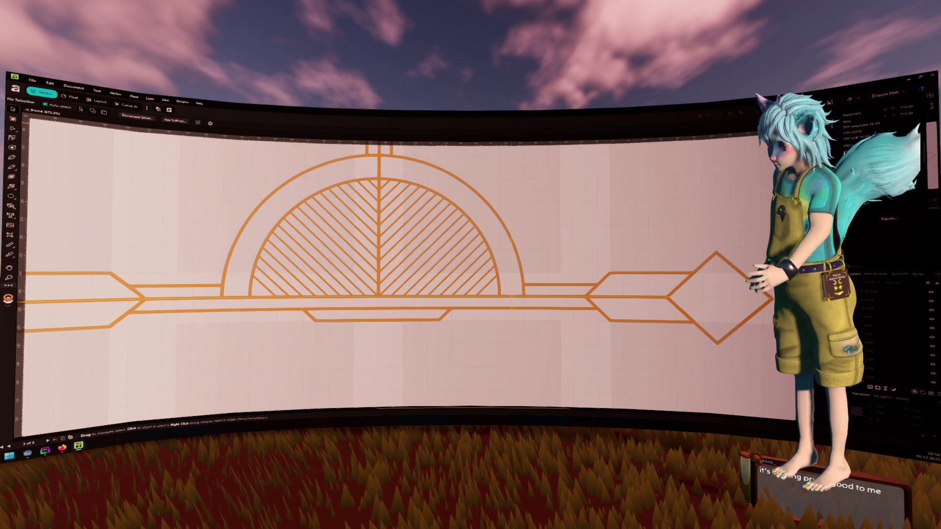
{"action": "scroll", "coordinate": [882, 171], "scroll_direction": "down", "scroll_amount": 3}
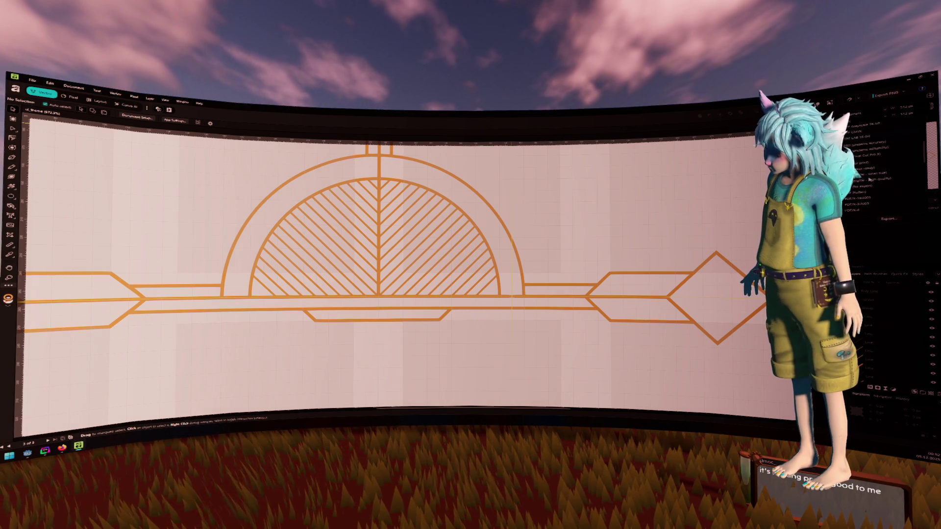
{"action": "scroll", "coordinate": [869, 180], "scroll_direction": "down", "scroll_amount": 3}
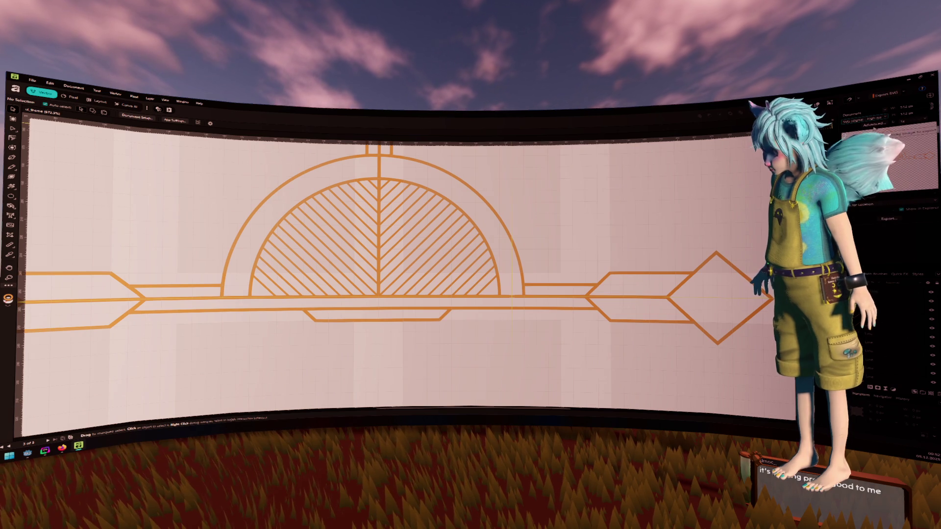
{"action": "left_click", "coordinate": [54, 114]}
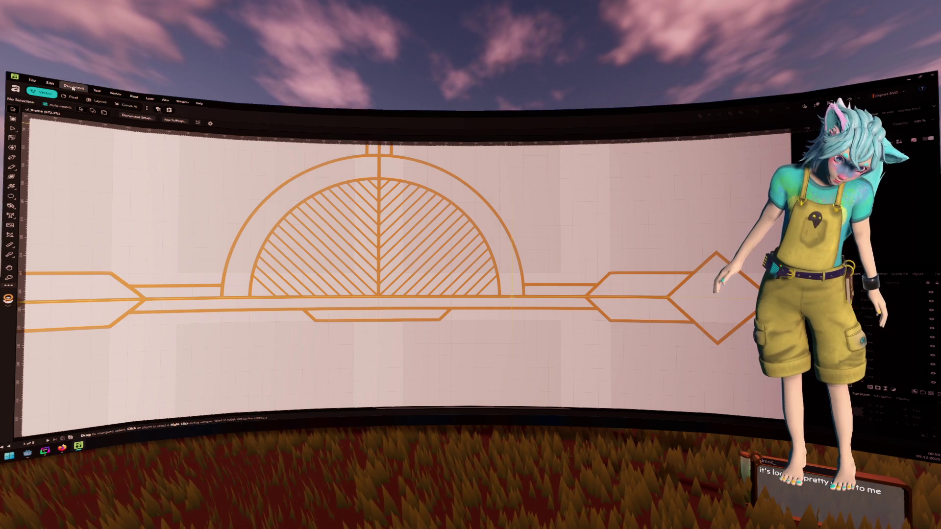
{"action": "left_click", "coordinate": [73, 87]}
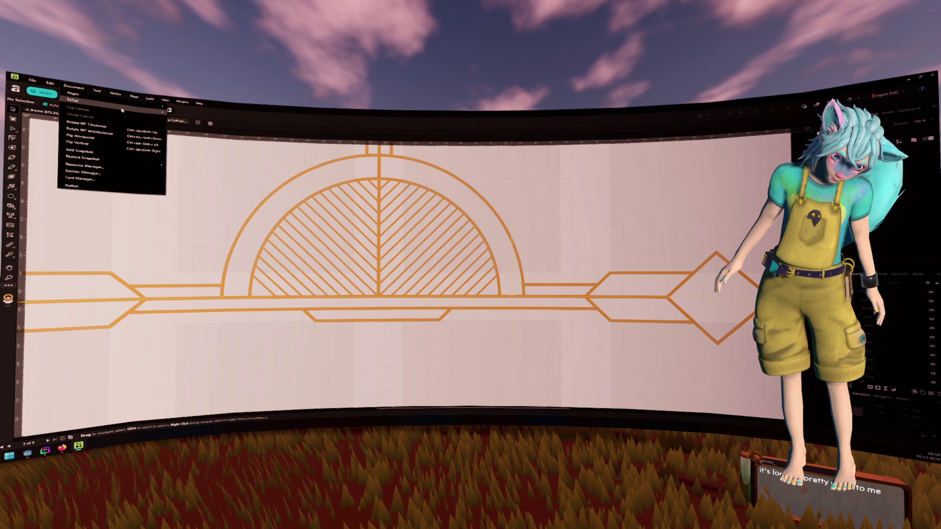
{"action": "mouse_move", "coordinate": [98, 102]}
{"action": "mouse_move", "coordinate": [202, 139]}
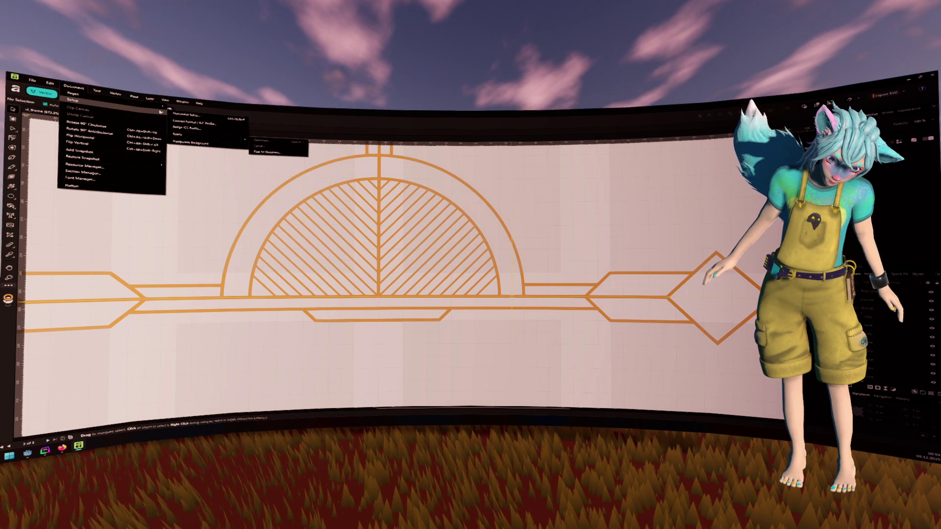
{"action": "mouse_move", "coordinate": [158, 106]}
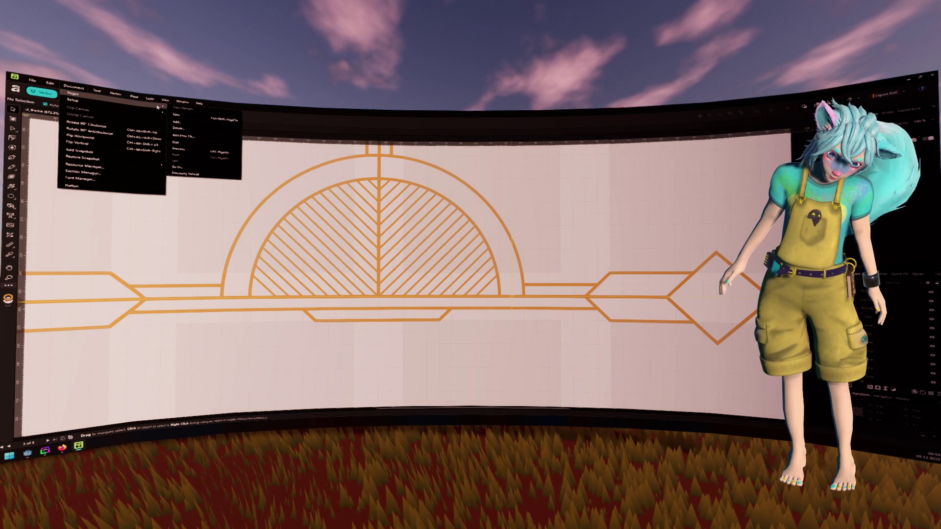
Recentre and zoom the view, then drag a crop marquee around the entire indicator drawing
{"action": "left_click", "coordinate": [436, 356]}
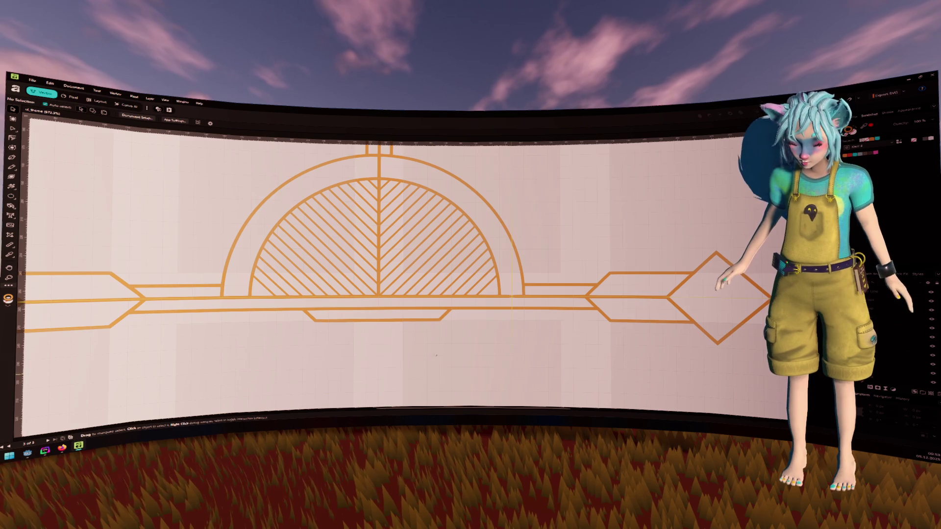
{"action": "scroll", "coordinate": [441, 349], "scroll_direction": "down", "scroll_amount": 5}
{"action": "left_click_drag", "start_coordinate": [441, 350], "coordinate": [456, 264]}
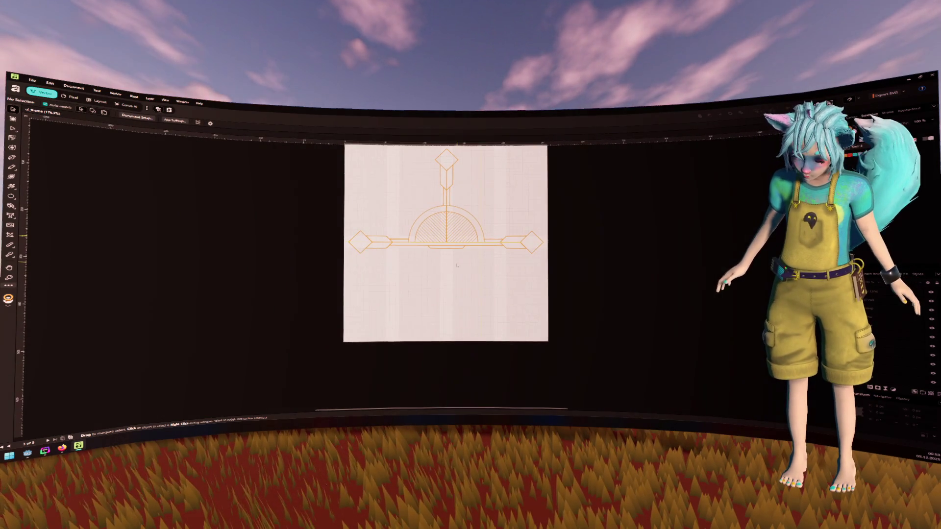
{"action": "left_click", "coordinate": [10, 235]}
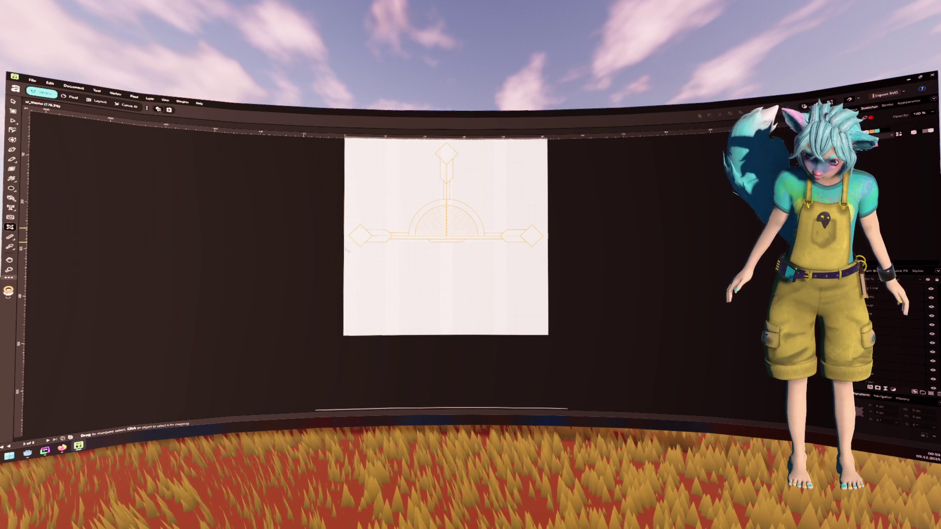
{"action": "mouse_move", "coordinate": [347, 251]}
{"action": "left_mouse_down"}
{"action": "mouse_move", "coordinate": [448, 223]}
{"action": "mouse_move", "coordinate": [550, 144]}
{"action": "mouse_move", "coordinate": [550, 160]}
{"action": "mouse_move", "coordinate": [529, 172]}
{"action": "left_mouse_up"}
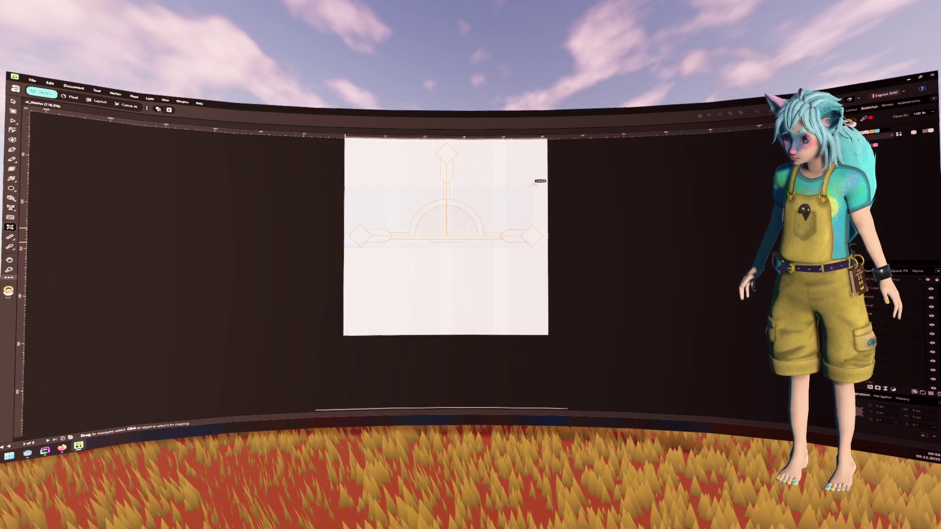
{"action": "mouse_move", "coordinate": [507, 227]}
{"action": "left_mouse_down"}
{"action": "mouse_move", "coordinate": [250, 264]}
{"action": "mouse_move", "coordinate": [319, 315]}
{"action": "mouse_move", "coordinate": [233, 255]}
{"action": "left_mouse_up"}
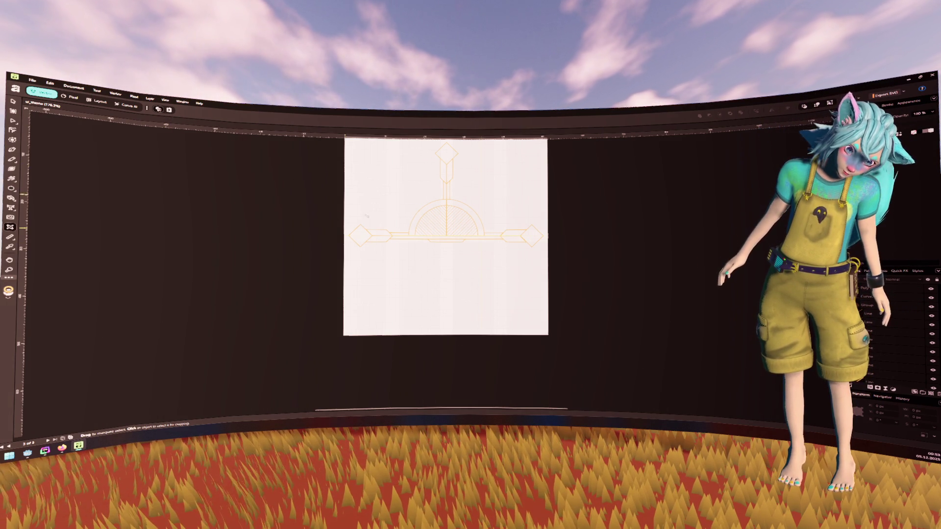
{"action": "left_click_drag", "start_coordinate": [366, 215], "coordinate": [302, 264]}
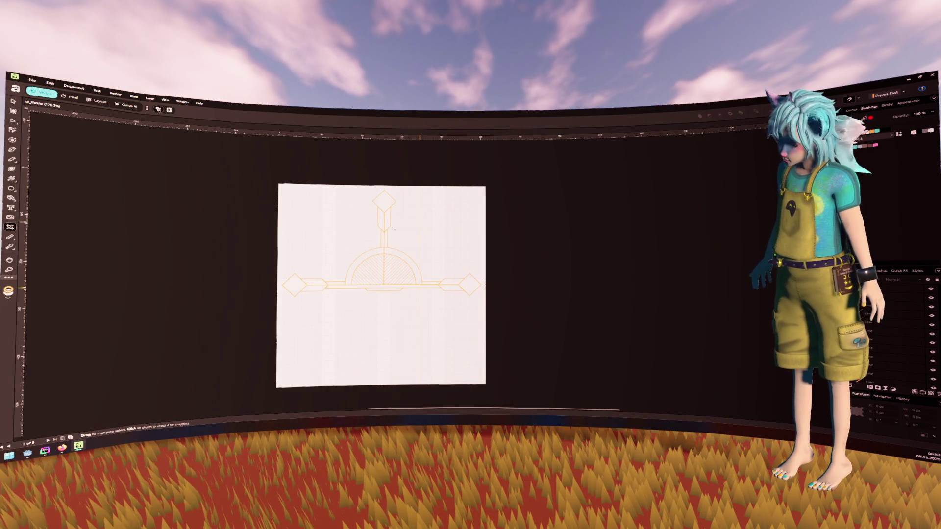
{"action": "scroll", "coordinate": [278, 185], "scroll_direction": "up", "scroll_amount": 1}
{"action": "scroll", "coordinate": [278, 185], "scroll_direction": "down", "scroll_amount": 1}
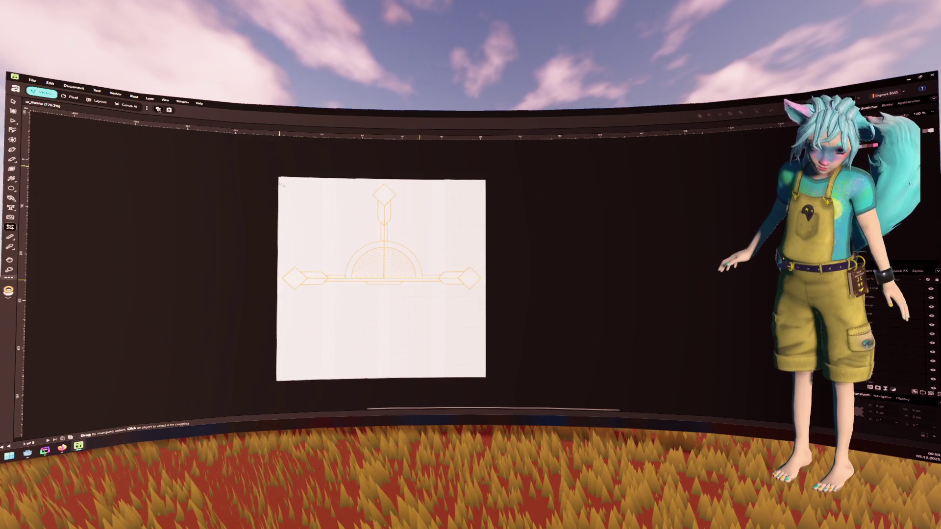
{"action": "scroll", "coordinate": [280, 181], "scroll_direction": "up", "scroll_amount": 2, "text": "ctrl"}
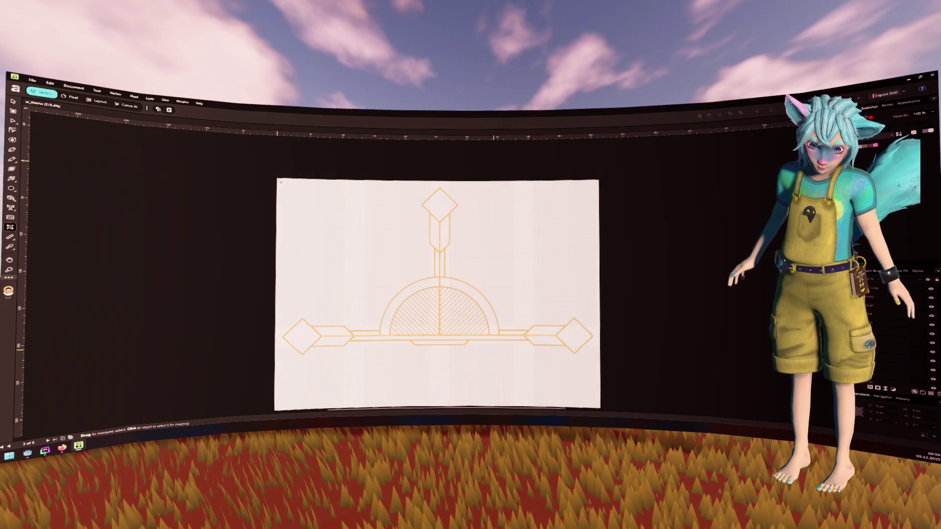
{"action": "mouse_move", "coordinate": [370, 250]}
{"action": "left_mouse_down"}
{"action": "mouse_move", "coordinate": [558, 352]}
{"action": "mouse_move", "coordinate": [602, 359]}
{"action": "left_mouse_up"}
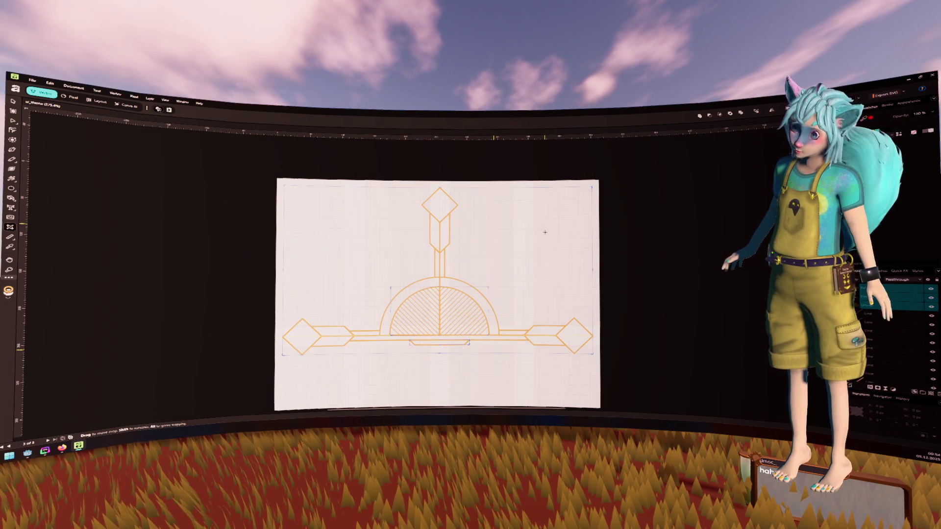
Select all three emblem objects with Ctrl+A, briefly try the Measure tool, then return to Move
{"action": "key", "text": "Escape"}
{"action": "scroll", "coordinate": [549, 235], "scroll_direction": "down", "scroll_amount": 5}
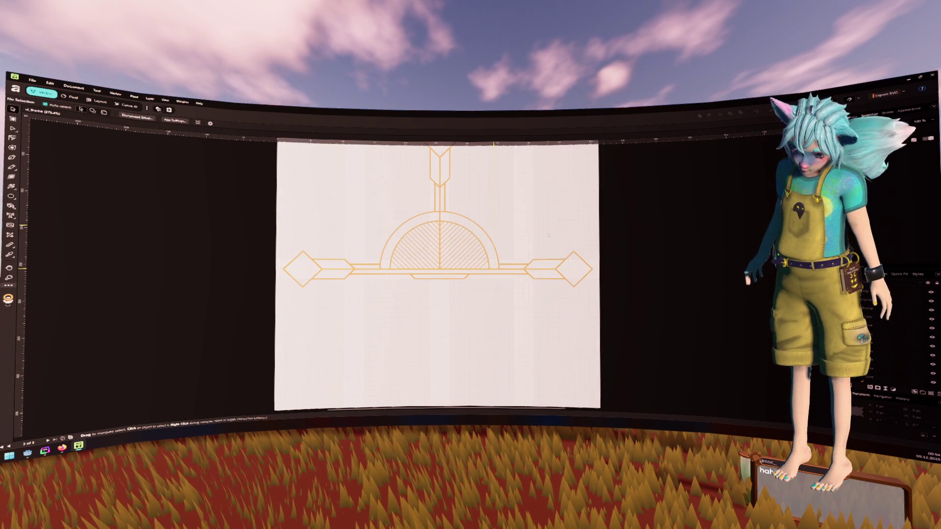
{"action": "scroll", "coordinate": [549, 235], "scroll_direction": "up", "scroll_amount": 3}
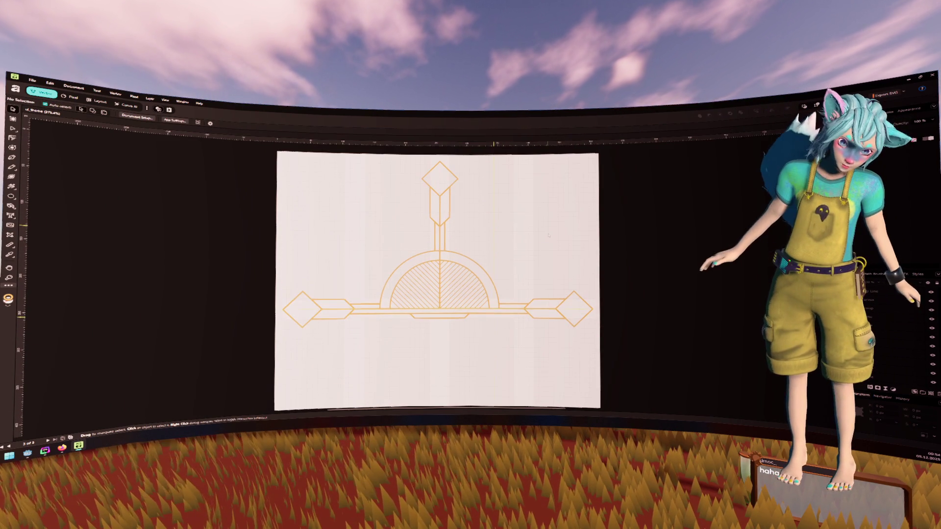
{"action": "key", "text": "ctrl+a"}
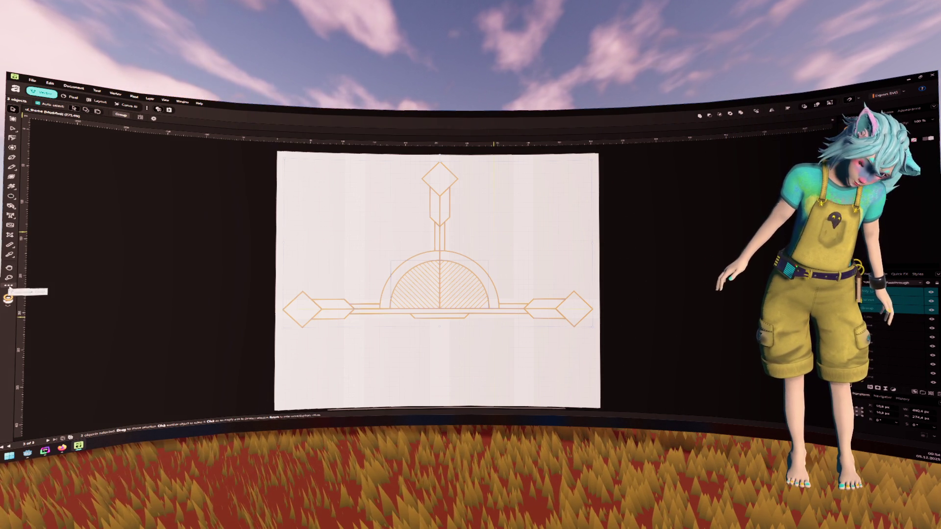
{"action": "left_click", "coordinate": [10, 246]}
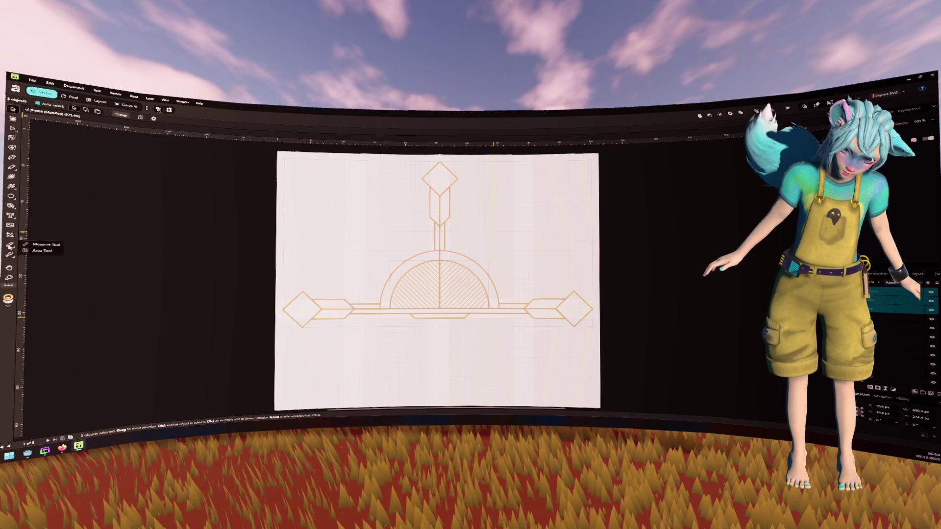
{"action": "left_click", "coordinate": [10, 245]}
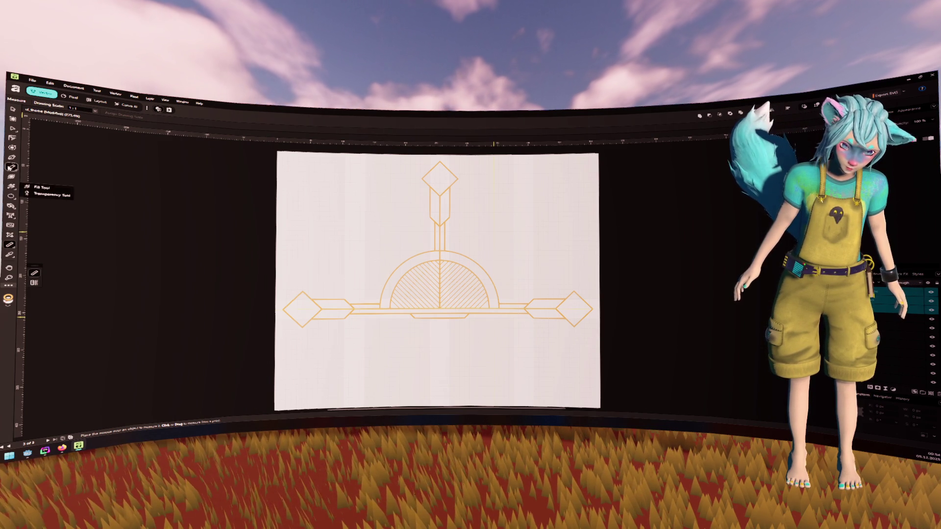
{"action": "left_click", "coordinate": [12, 168]}
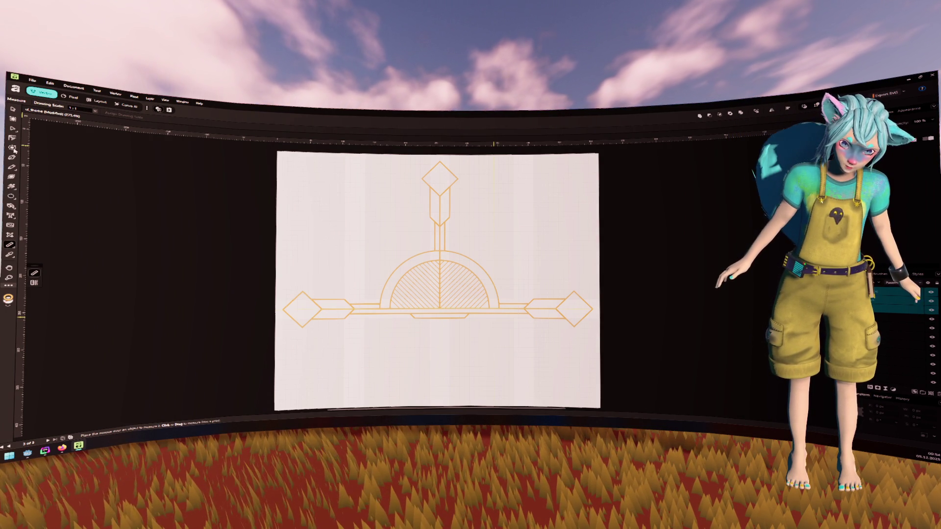
{"action": "key", "text": "v"}
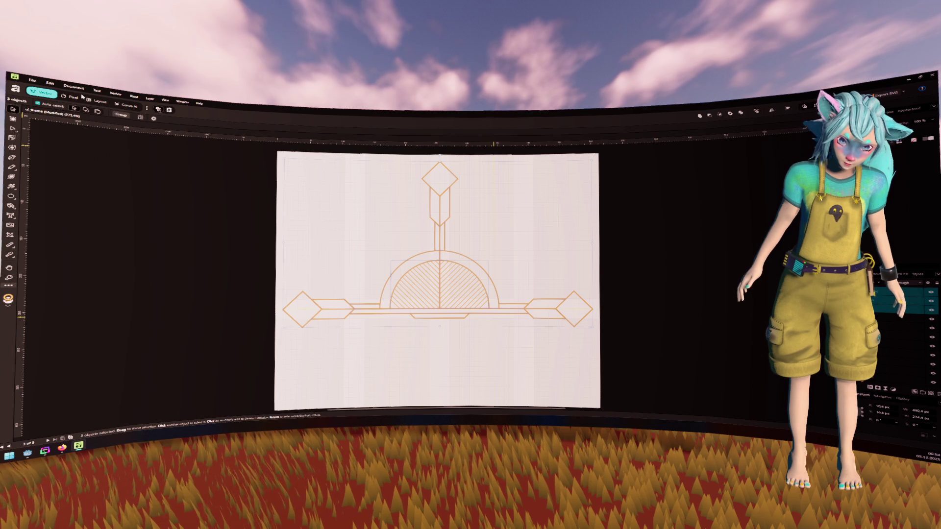
{"action": "left_click", "coordinate": [81, 88]}
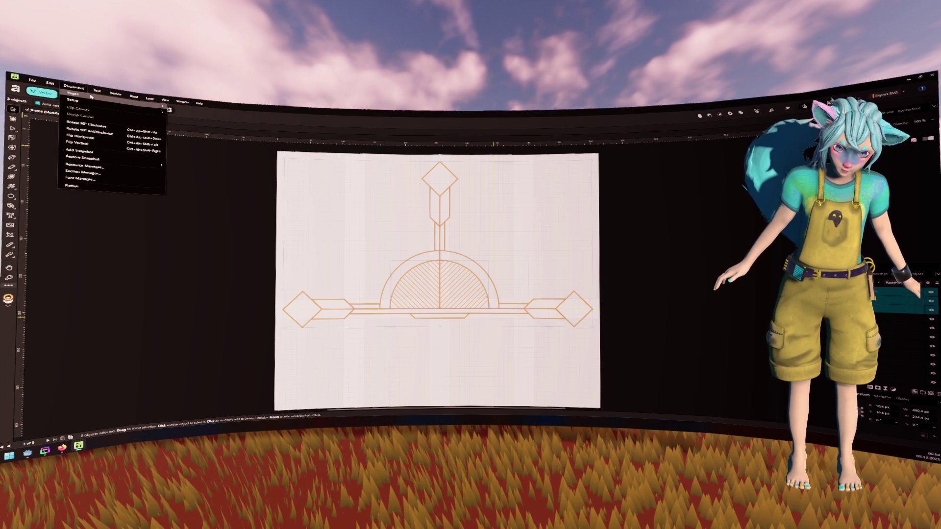
{"action": "mouse_move", "coordinate": [91, 97]}
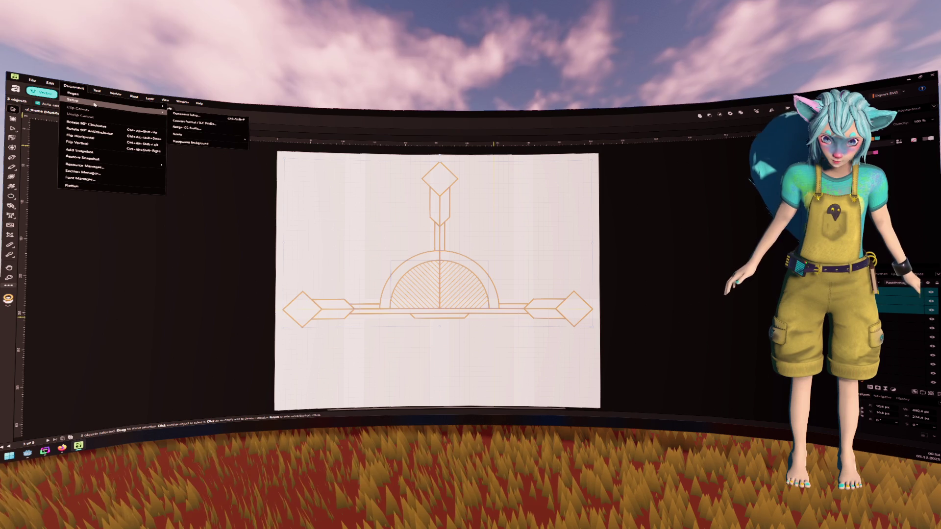
{"action": "mouse_move", "coordinate": [198, 137]}
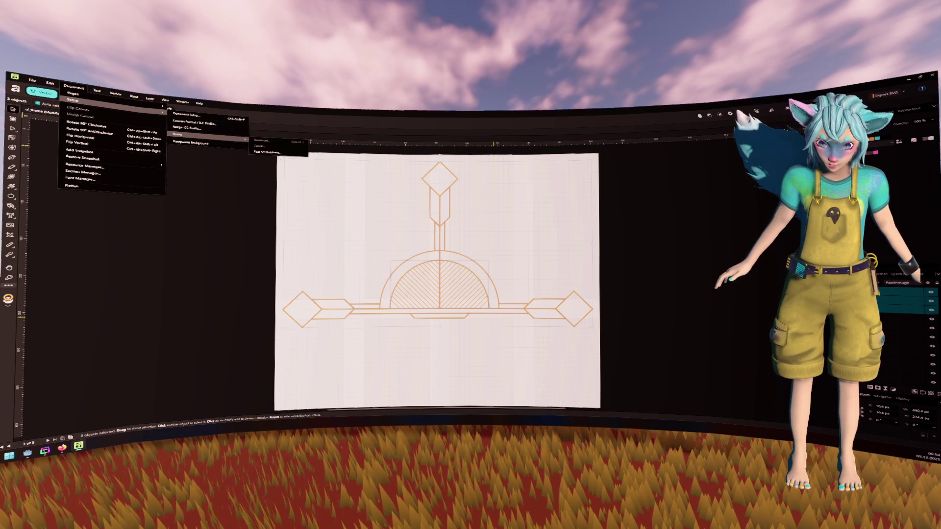
{"action": "left_click", "coordinate": [266, 152]}
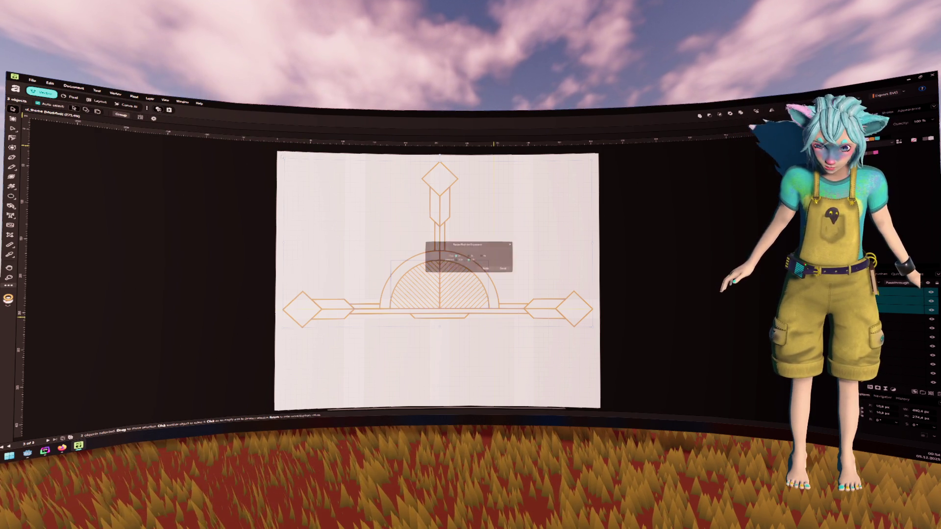
{"action": "left_click", "coordinate": [507, 270]}
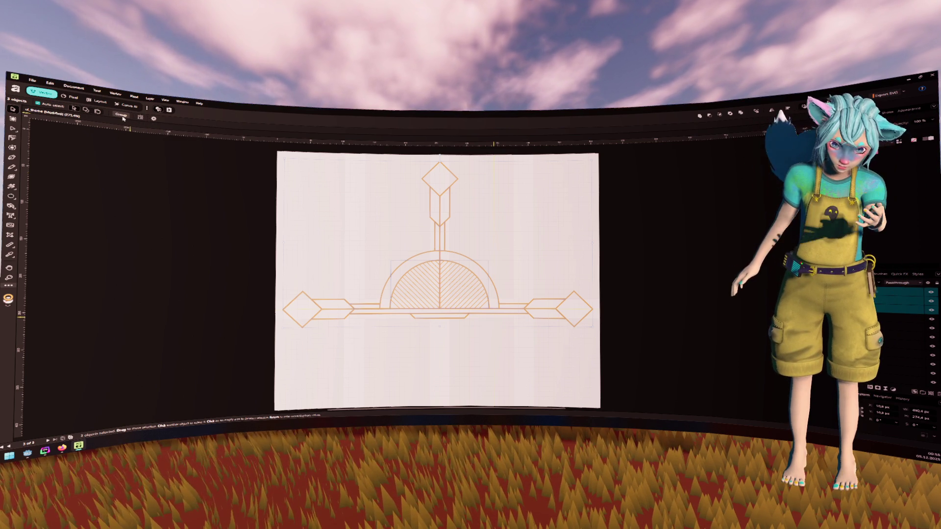
{"action": "left_click", "coordinate": [52, 84]}
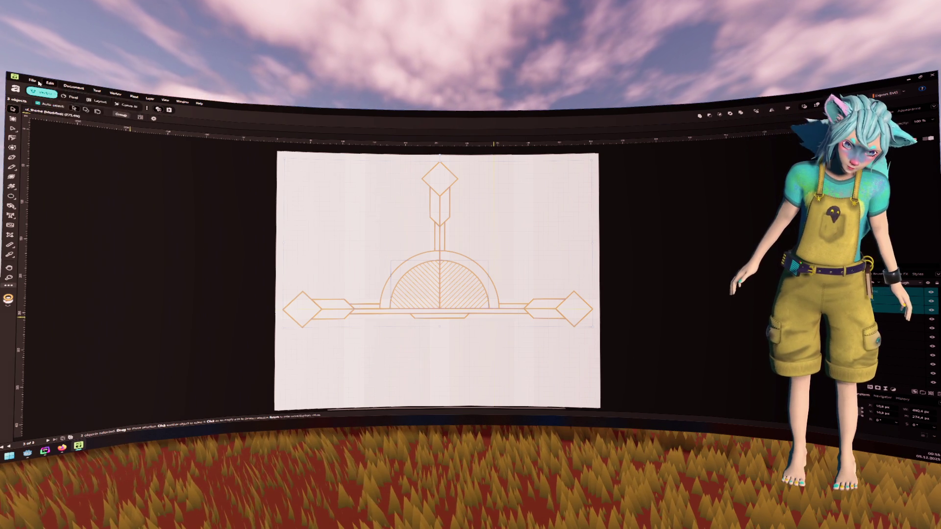
{"action": "mouse_move", "coordinate": [123, 97]}
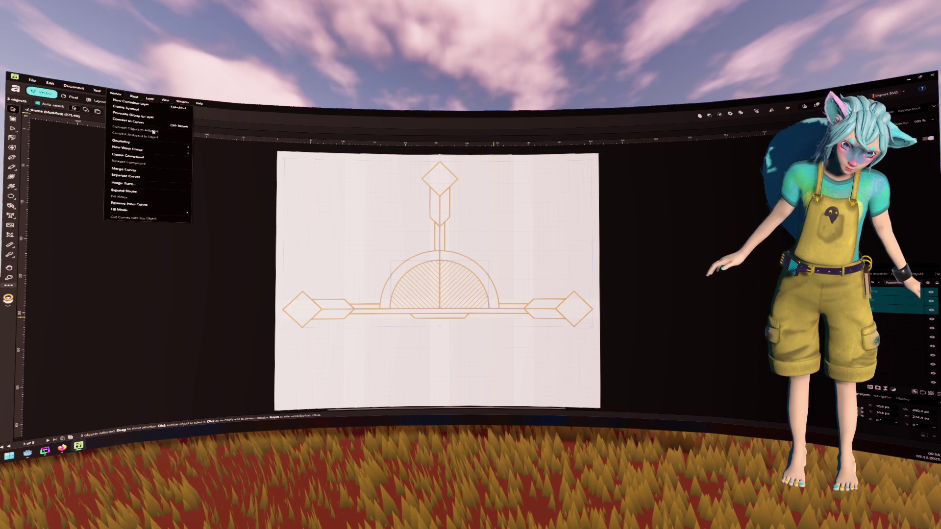
{"action": "mouse_move", "coordinate": [156, 147]}
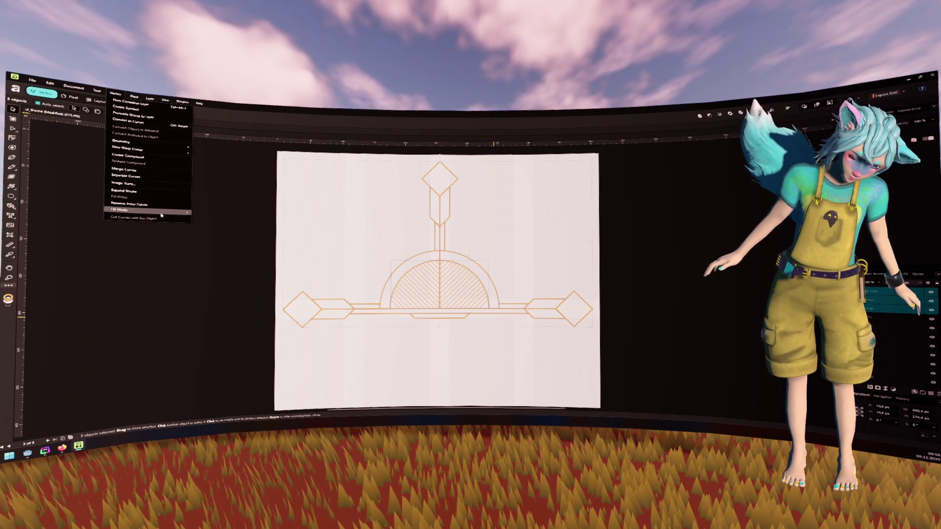
{"action": "mouse_move", "coordinate": [162, 210]}
{"action": "mouse_move", "coordinate": [151, 104]}
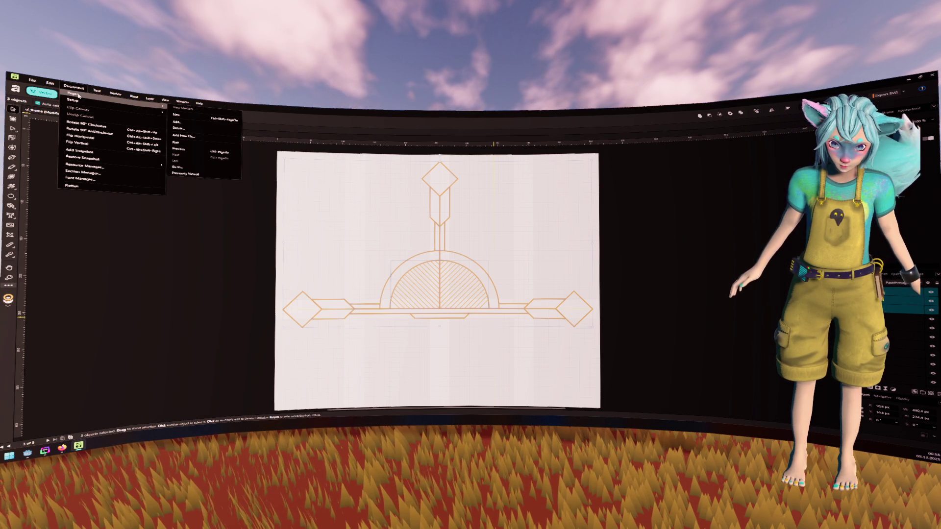
{"action": "left_click", "coordinate": [73, 88]}
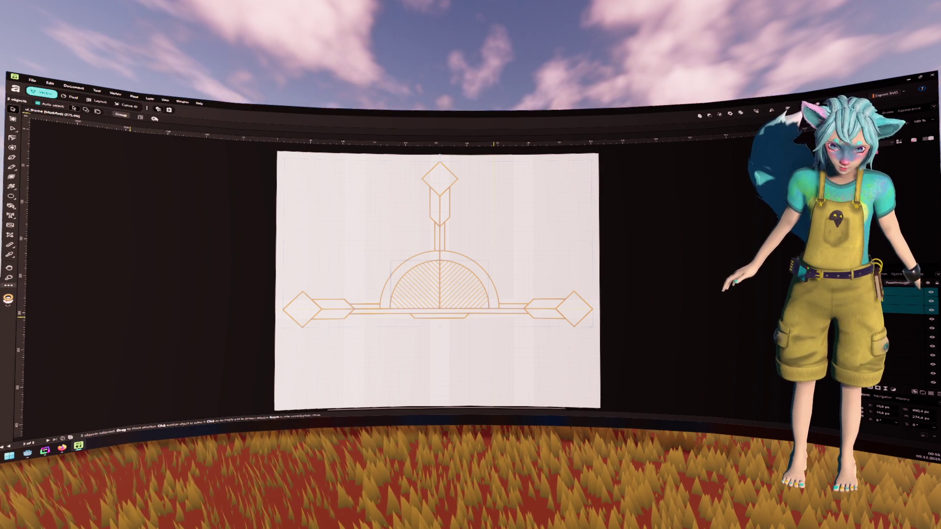
Review the Document Setup settings, move the dialog aside, and close it
{"action": "left_click", "coordinate": [98, 94]}
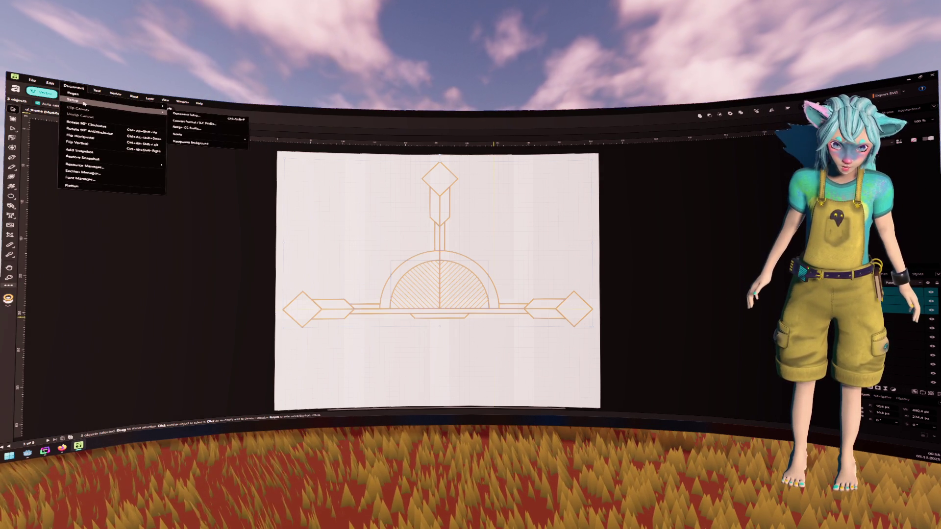
{"action": "left_click", "coordinate": [227, 134]}
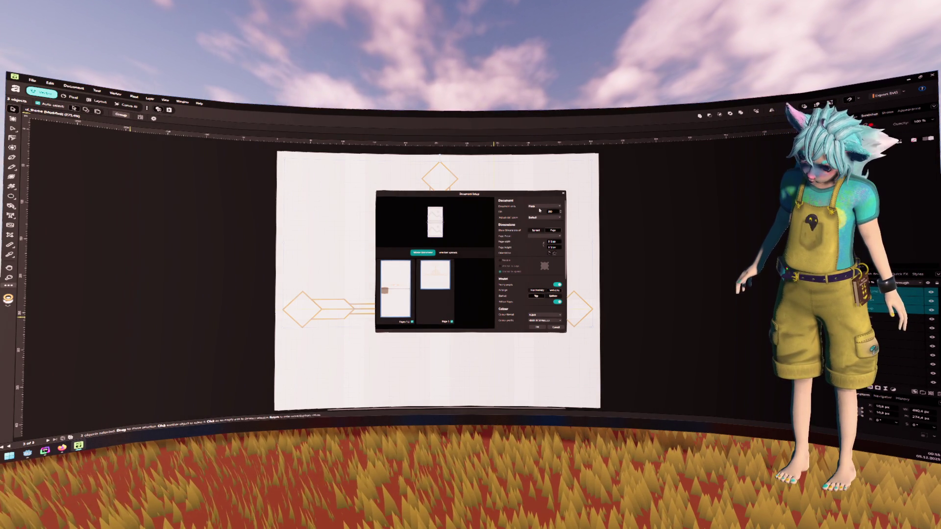
{"action": "scroll", "coordinate": [539, 210], "scroll_direction": "down", "scroll_amount": 2}
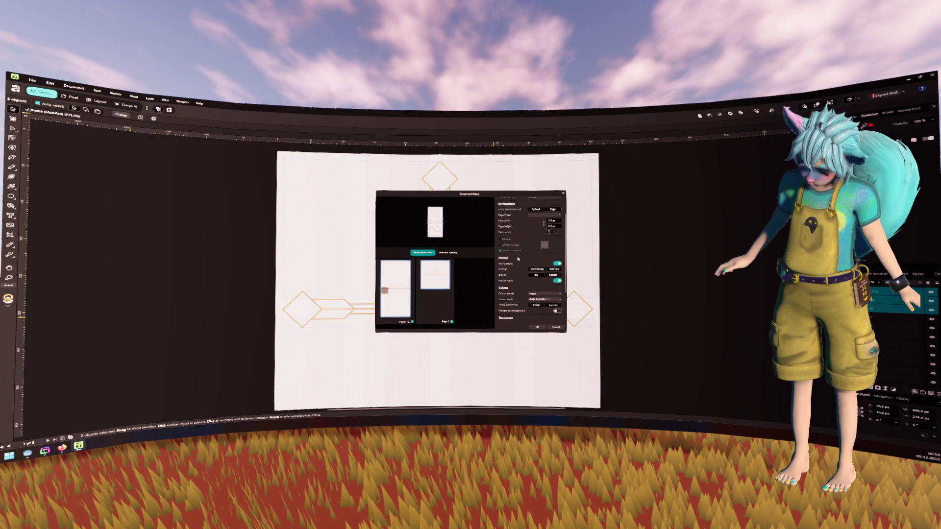
{"action": "scroll", "coordinate": [524, 312], "scroll_direction": "down", "scroll_amount": 2}
{"action": "scroll", "coordinate": [517, 314], "scroll_direction": "down", "scroll_amount": 1}
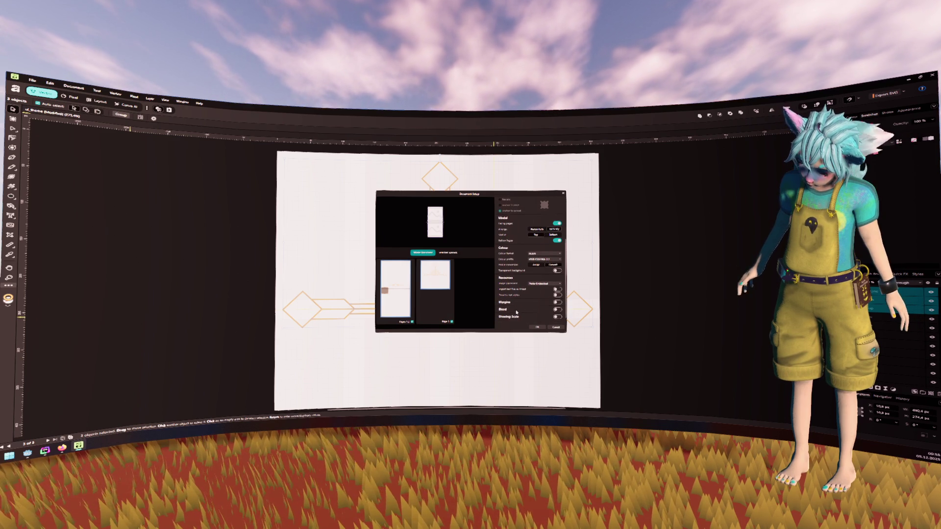
{"action": "scroll", "coordinate": [514, 316], "scroll_direction": "up", "scroll_amount": 3}
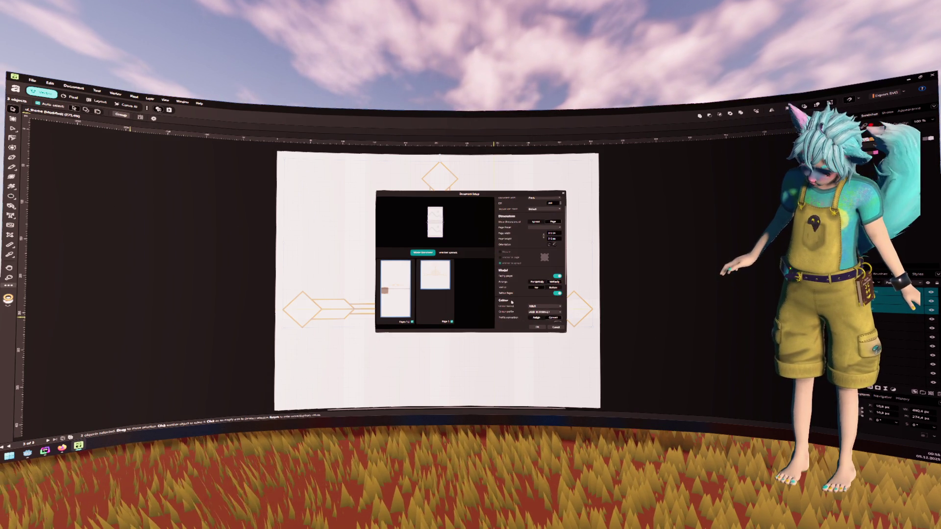
{"action": "scroll", "coordinate": [512, 301], "scroll_direction": "up", "scroll_amount": 1}
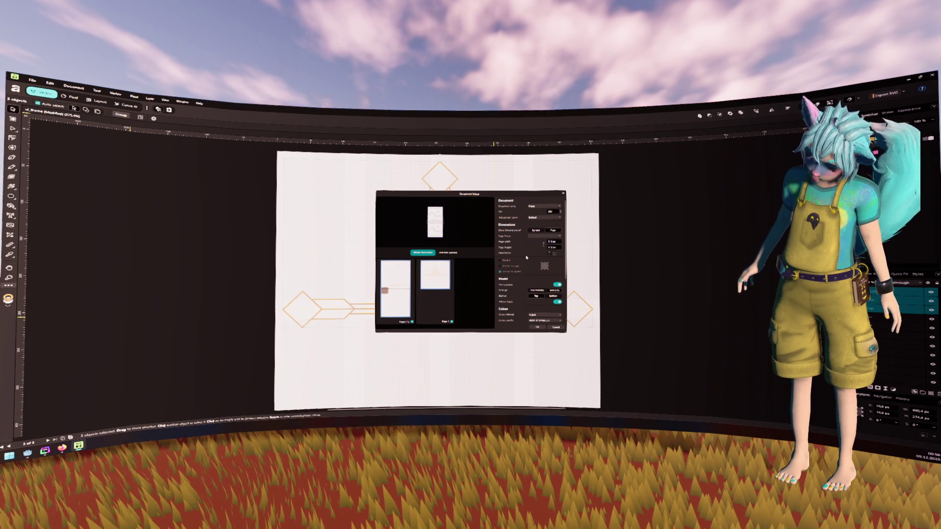
{"action": "mouse_move", "coordinate": [470, 193]}
{"action": "left_mouse_down"}
{"action": "mouse_move", "coordinate": [195, 191]}
{"action": "mouse_move", "coordinate": [379, 202]}
{"action": "left_mouse_up"}
{"action": "key", "text": "Return"}
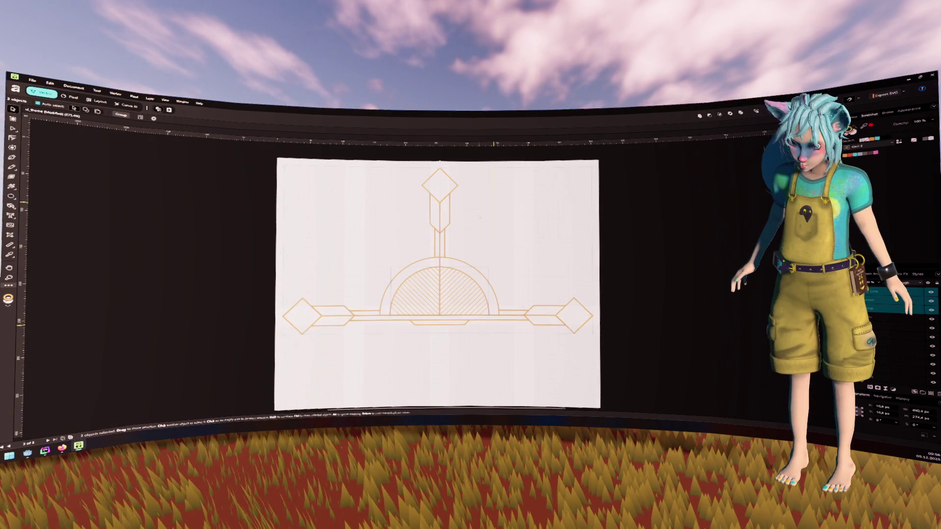
Nudge the emblem down and back up until its top sits at Y 1.3 px
{"action": "left_click_drag", "start_coordinate": [446, 188], "coordinate": [445, 182]}
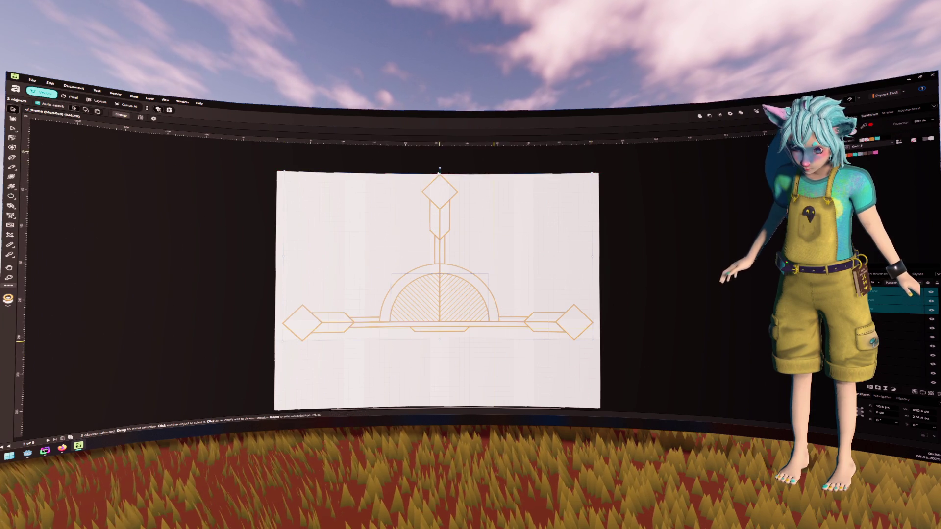
{"action": "scroll", "coordinate": [444, 178], "scroll_direction": "up", "scroll_amount": 5}
{"action": "scroll", "coordinate": [453, 191], "scroll_direction": "down", "scroll_amount": 5}
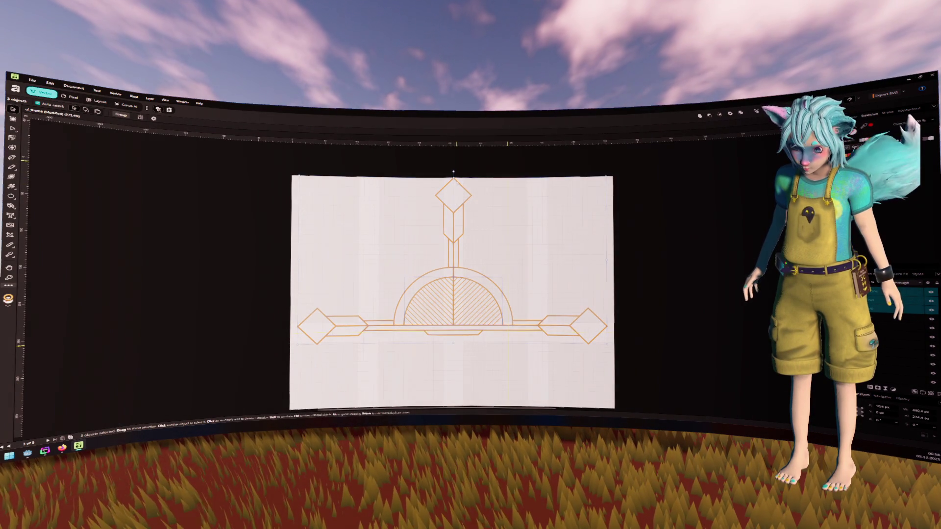
{"action": "left_click_drag", "start_coordinate": [454, 172], "coordinate": [453, 175]}
{"action": "scroll", "coordinate": [453, 175], "scroll_direction": "up", "scroll_amount": 6}
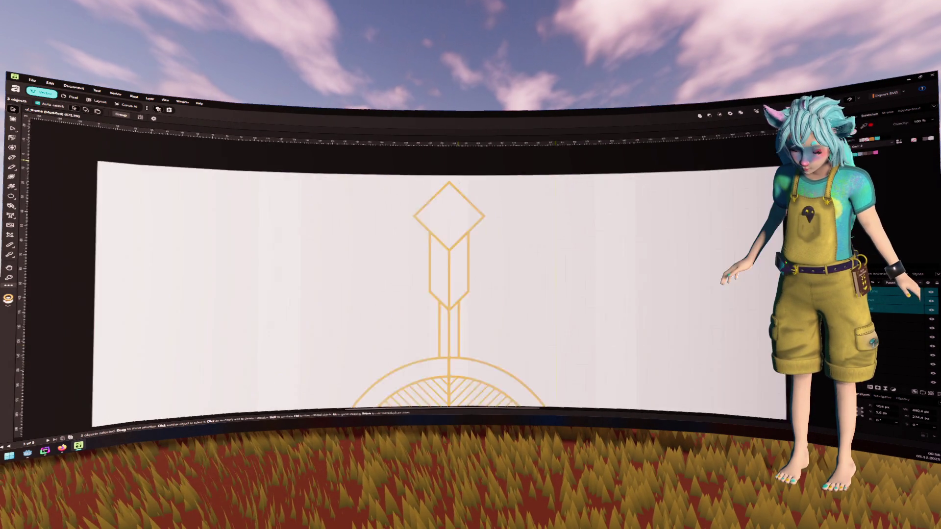
{"action": "mouse_move", "coordinate": [443, 197]}
{"action": "left_mouse_down"}
{"action": "mouse_move", "coordinate": [444, 182]}
{"action": "mouse_move", "coordinate": [444, 202]}
{"action": "left_mouse_up"}
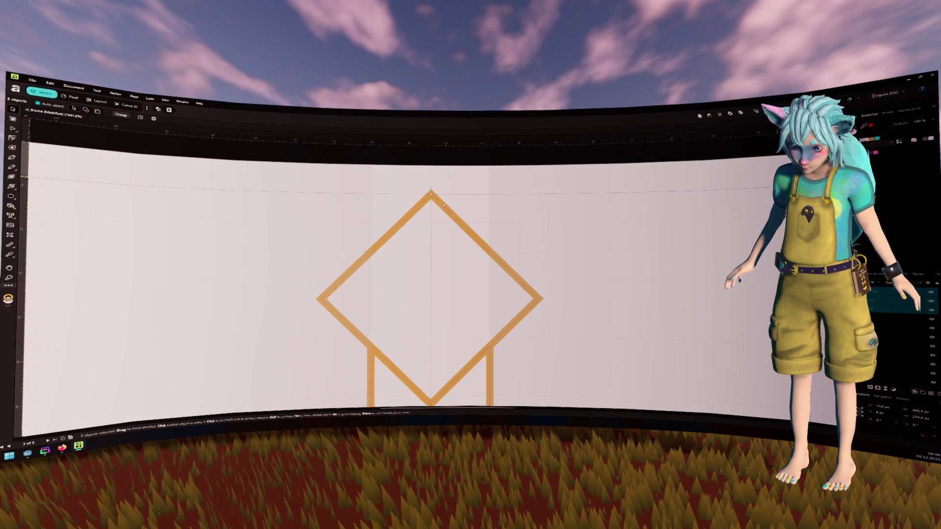
{"action": "scroll", "coordinate": [490, 208], "scroll_direction": "down", "scroll_amount": 6}
{"action": "scroll", "coordinate": [494, 209], "scroll_direction": "down", "scroll_amount": 2}
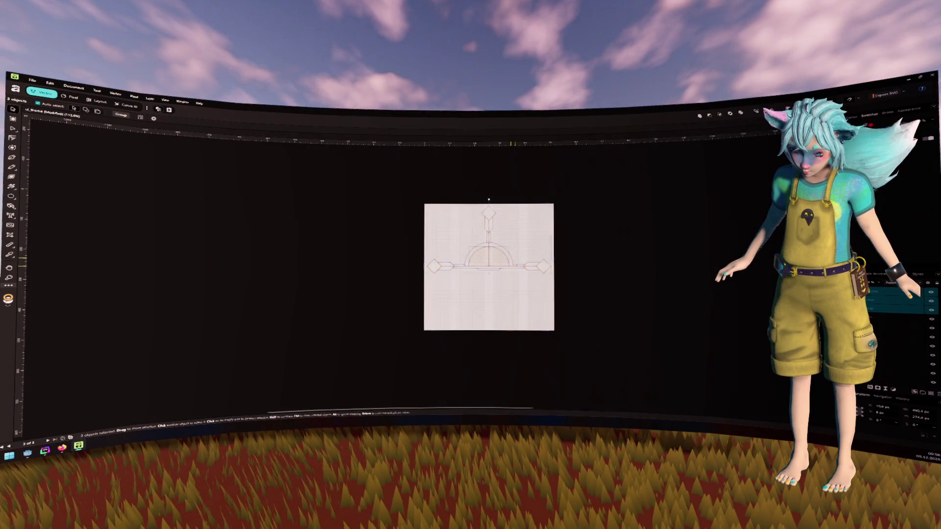
{"action": "scroll", "coordinate": [493, 209], "scroll_direction": "up", "scroll_amount": 5}
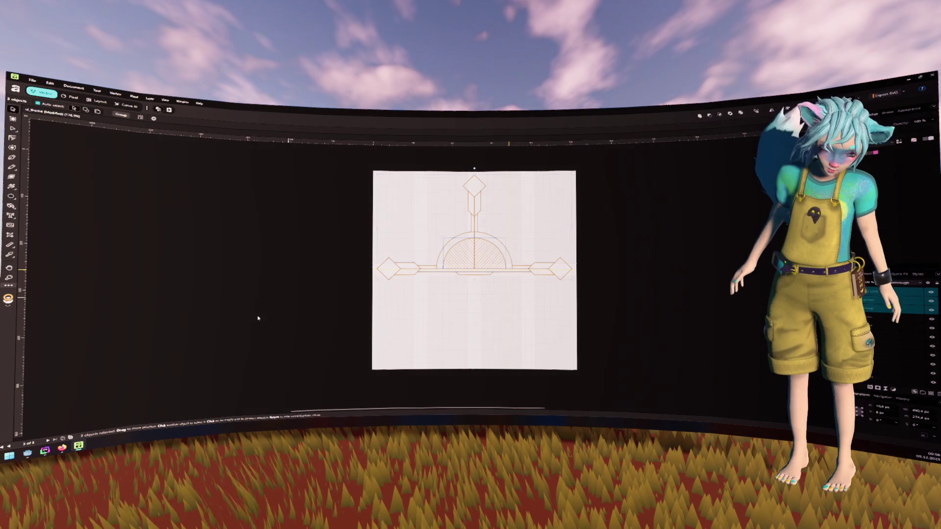
{"action": "scroll", "coordinate": [379, 284], "scroll_direction": "up", "scroll_amount": 5}
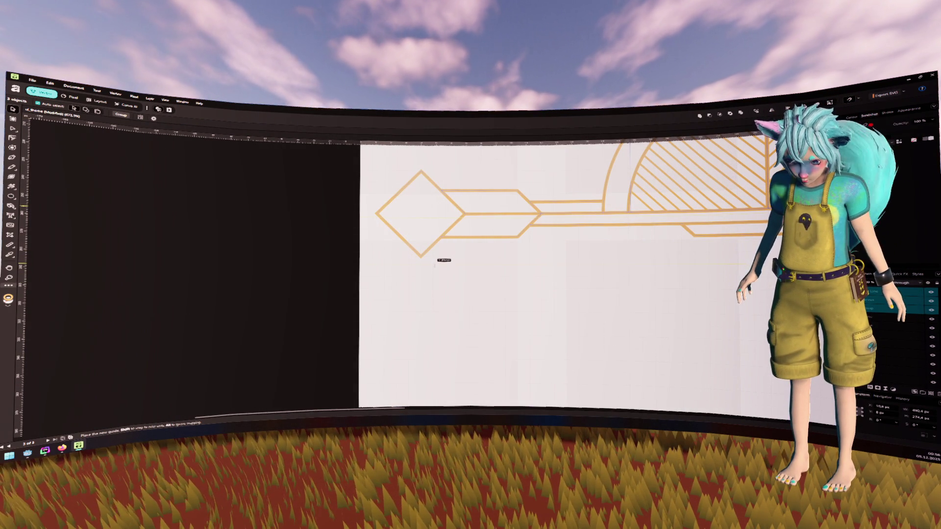
{"action": "scroll", "coordinate": [436, 276], "scroll_direction": "down", "scroll_amount": 3}
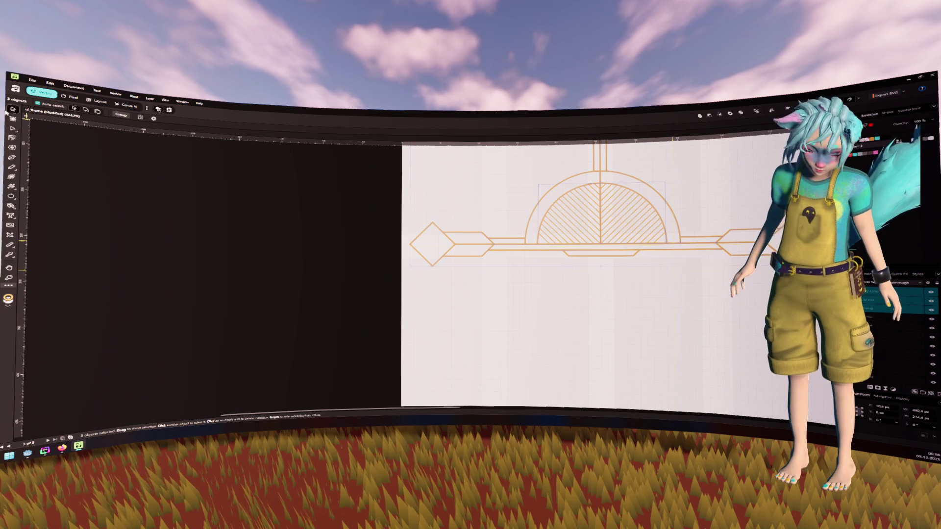
{"action": "left_click", "coordinate": [70, 89]}
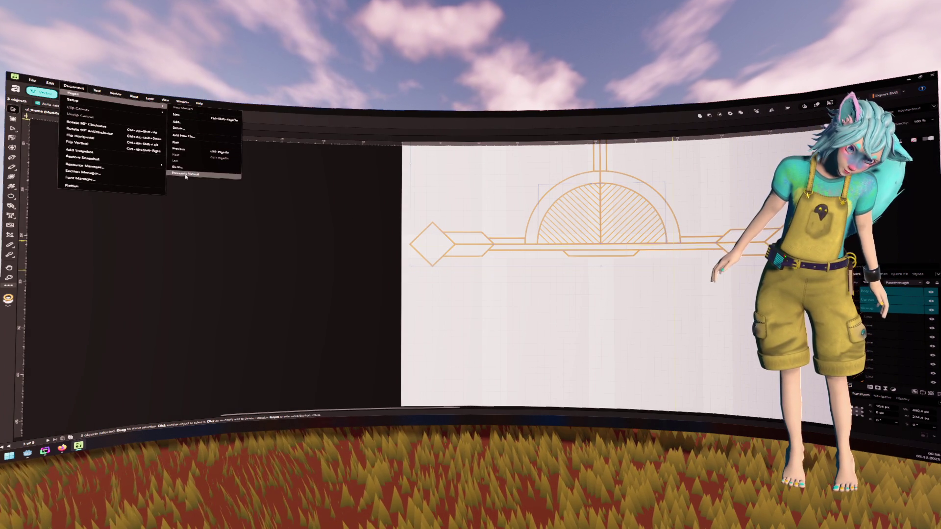
Change the page height in Document Setup for a landscape artboard, then begin saving as SVG
{"action": "left_click", "coordinate": [73, 100]}
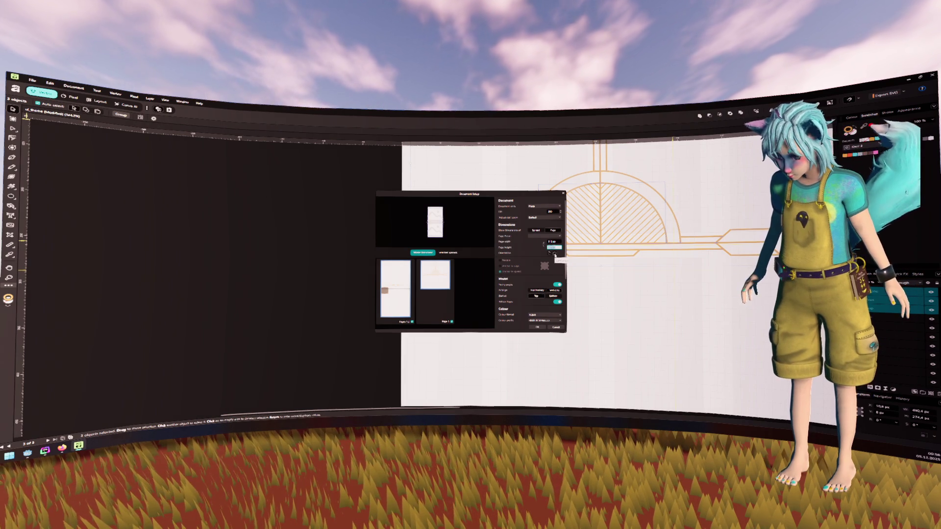
{"action": "key", "text": "Return"}
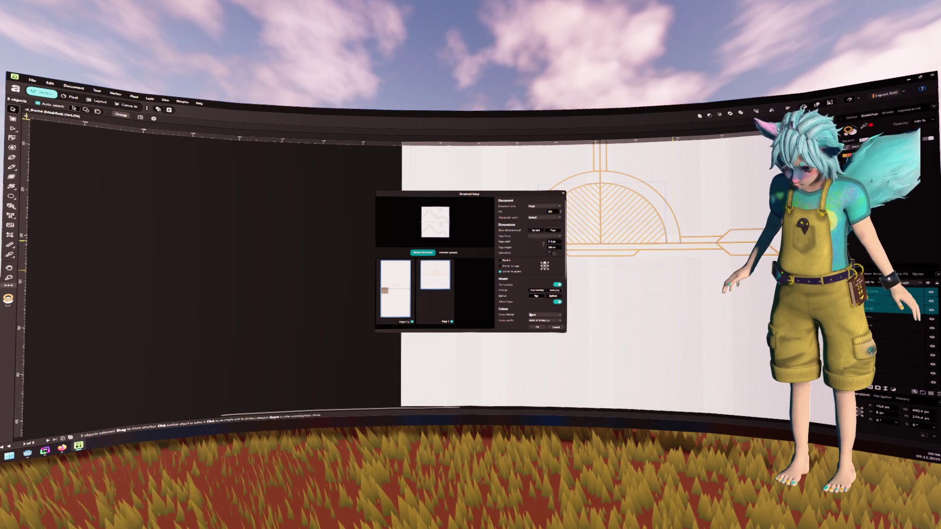
{"action": "left_click", "coordinate": [536, 330]}
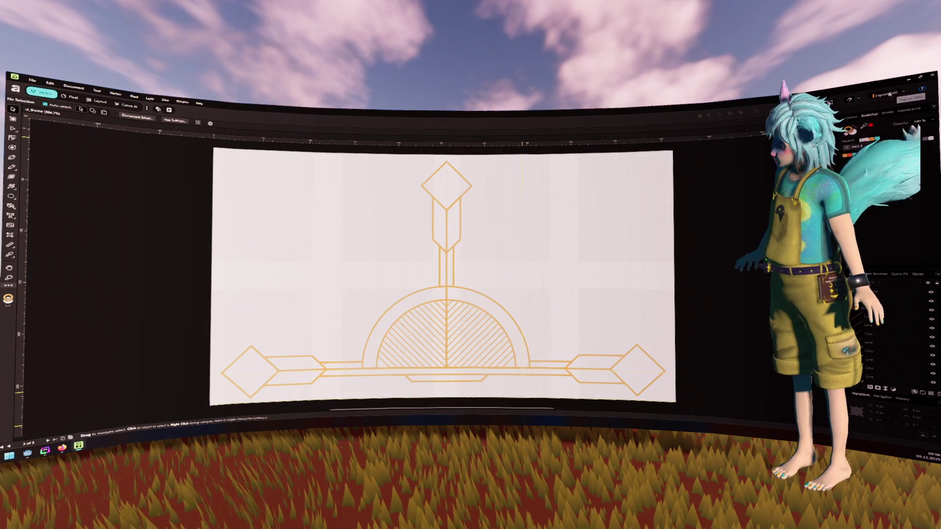
{"action": "key", "text": "ctrl+shift+s"}
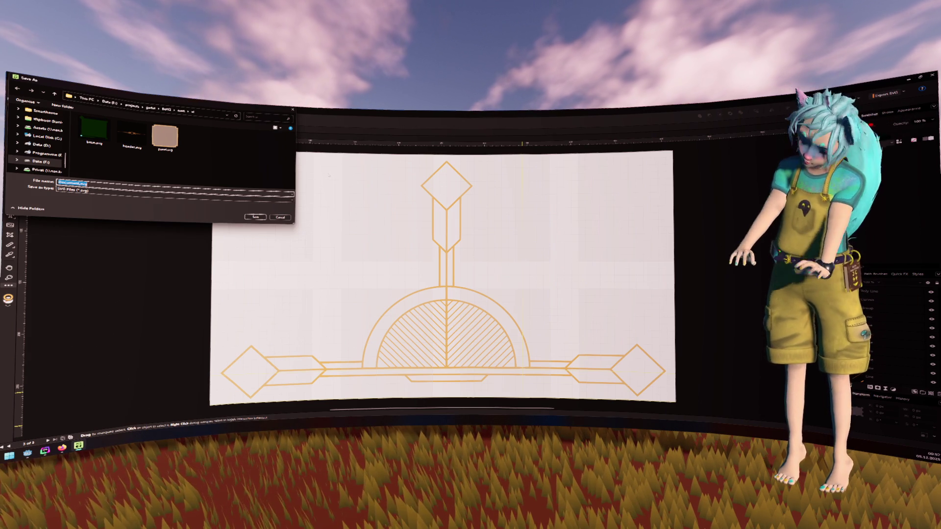
Save the emblem from Affinity Designer as indicator.svg and return to the Godot editor
{"action": "type", "text": "indicator"}
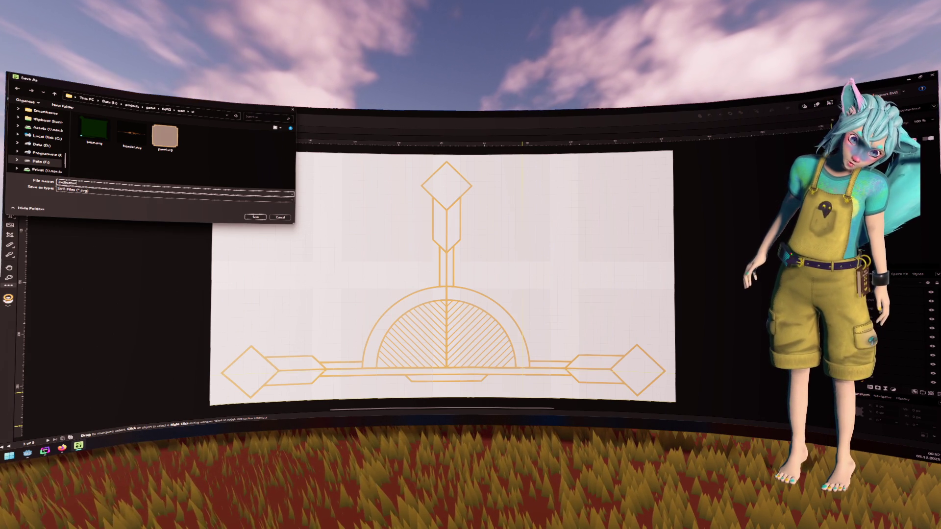
{"action": "key", "text": "Return"}
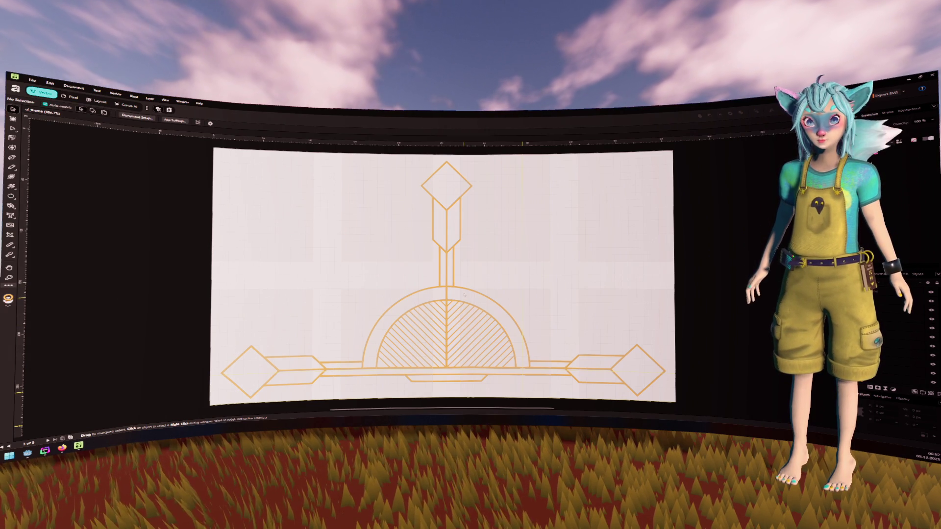
{"action": "key", "text": "alt+Tab"}
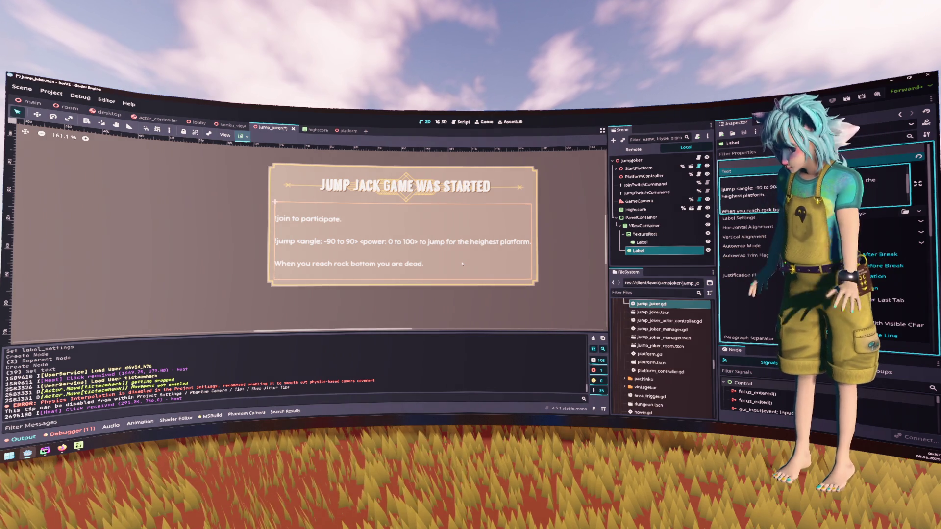
Add a TextureRect child under VBoxContainer and name it Indicator
{"action": "left_click", "coordinate": [662, 226]}
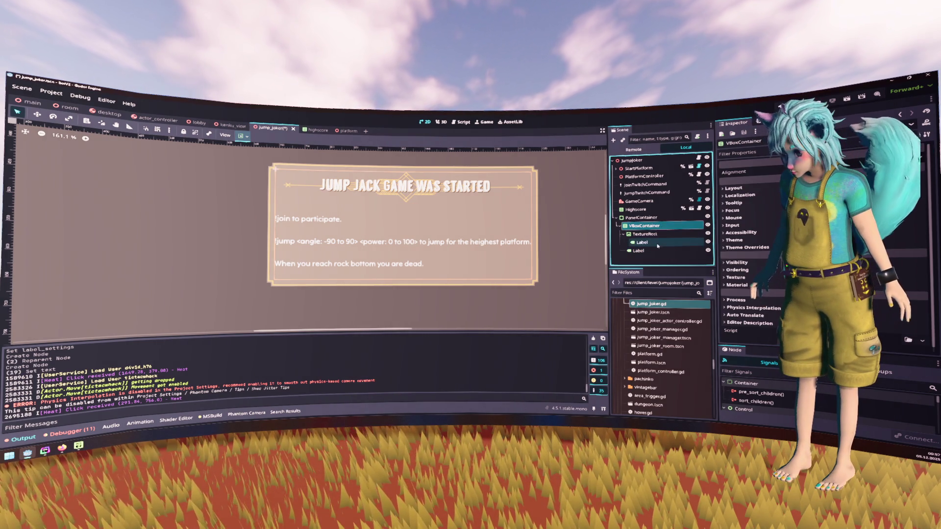
{"action": "right_click", "coordinate": [663, 227]}
{"action": "left_click", "coordinate": [667, 233]}
{"action": "type", "text": "text"}
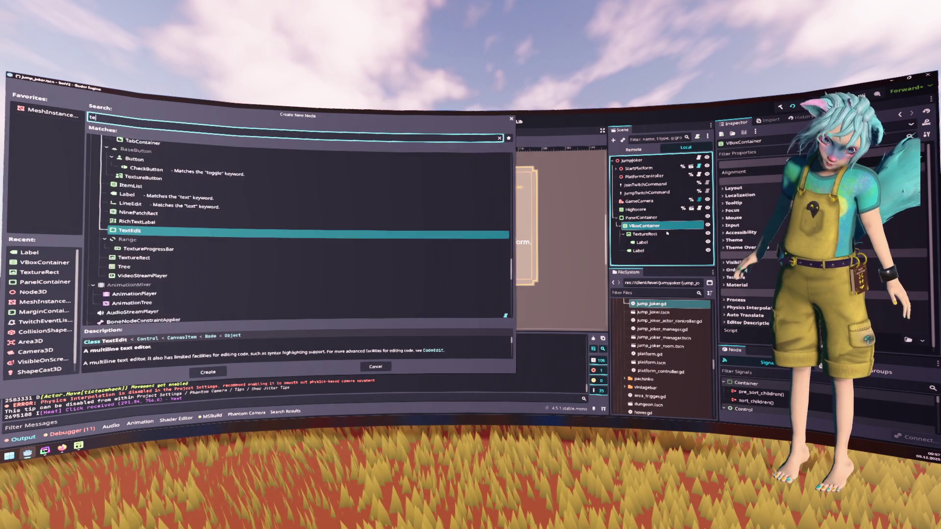
{"action": "key", "text": "Down"}
{"action": "key", "text": "Down"}
{"action": "key", "text": "Down"}
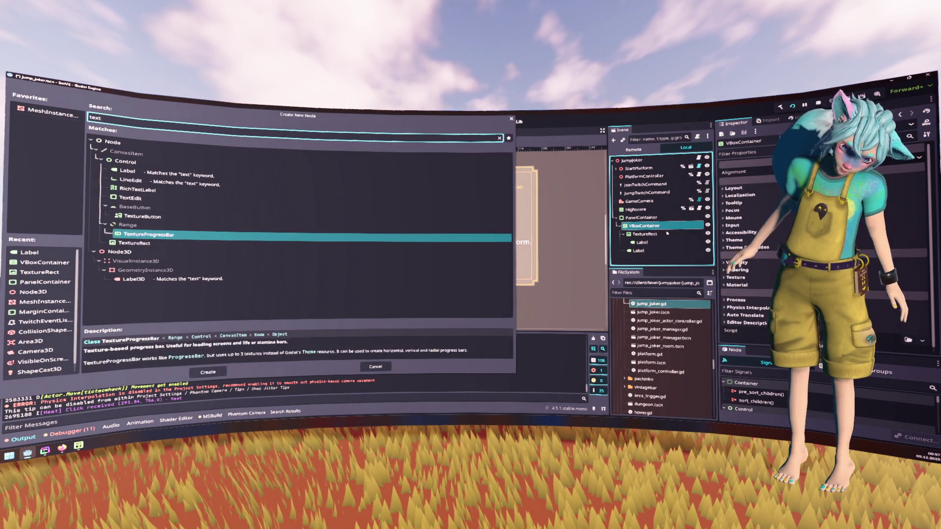
{"action": "key", "text": "Return"}
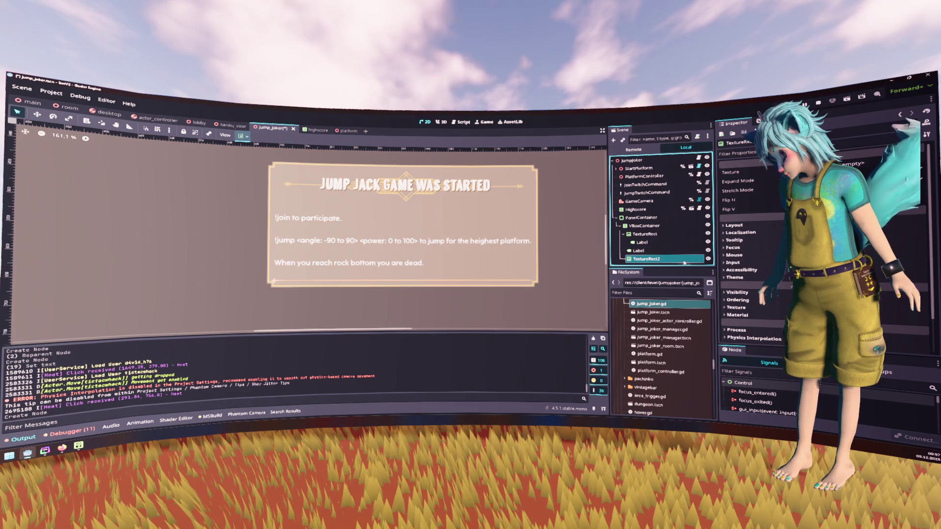
{"action": "double_click", "coordinate": [677, 259]}
{"action": "type", "text": "Indic"}
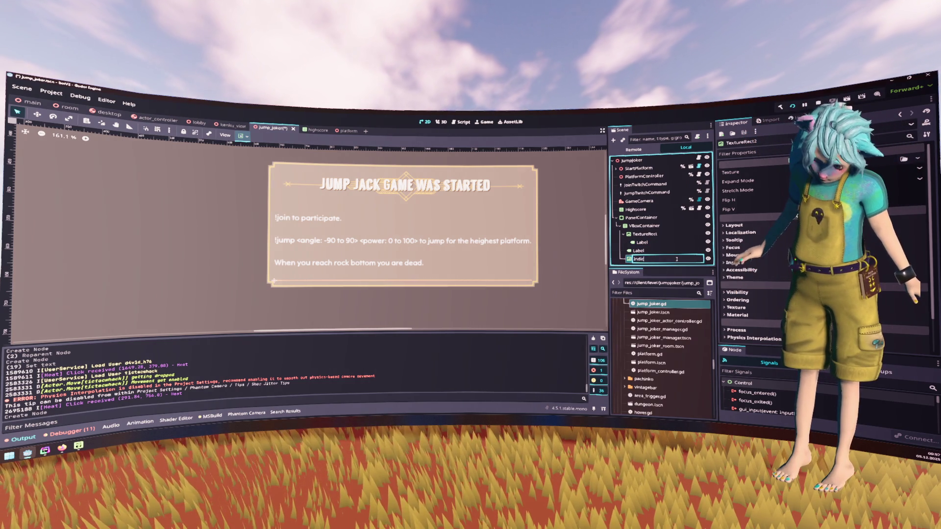
{"action": "type", "text": "ator"}
{"action": "key", "text": "Return"}
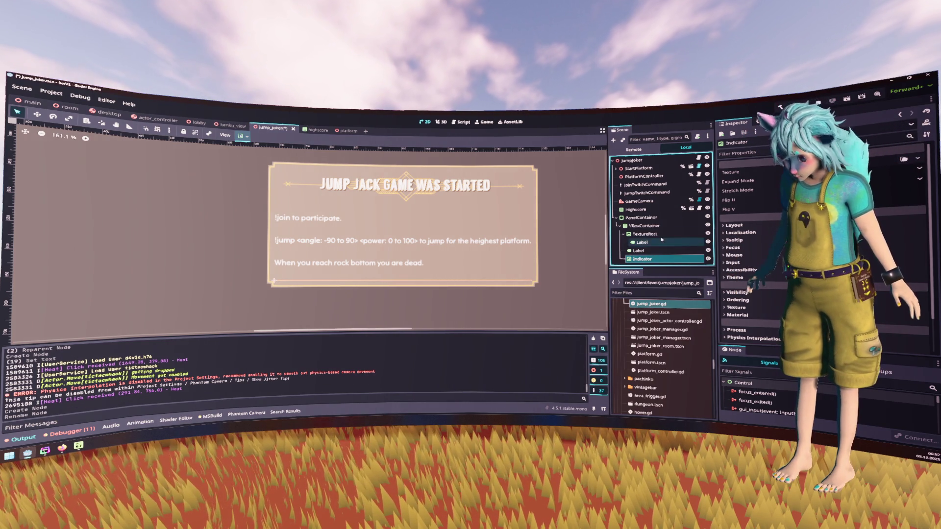
Rename the existing nodes to Title and Description, then start choosing Indicator's texture
{"action": "double_click", "coordinate": [659, 234]}
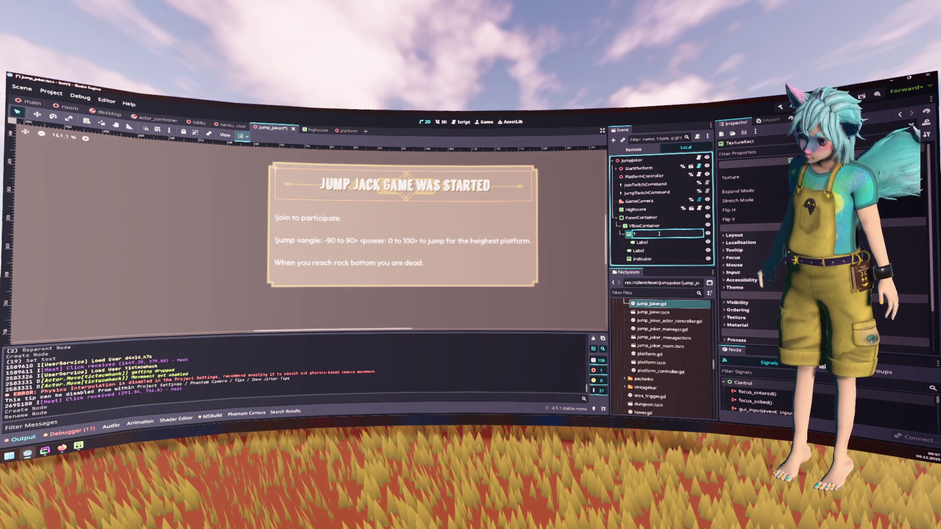
{"action": "type", "text": "itle"}
{"action": "key", "text": "Return"}
{"action": "double_click", "coordinate": [670, 250]}
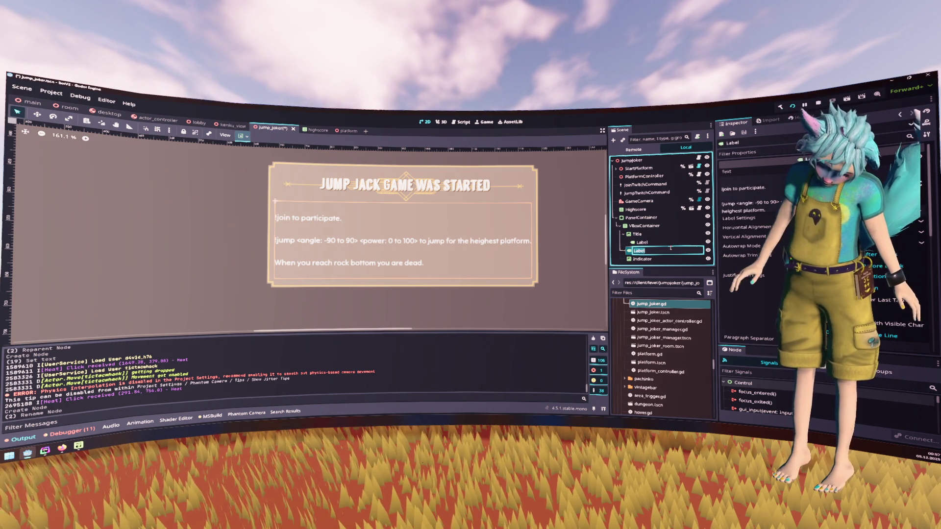
{"action": "type", "text": "n"}
{"action": "key", "text": "Return"}
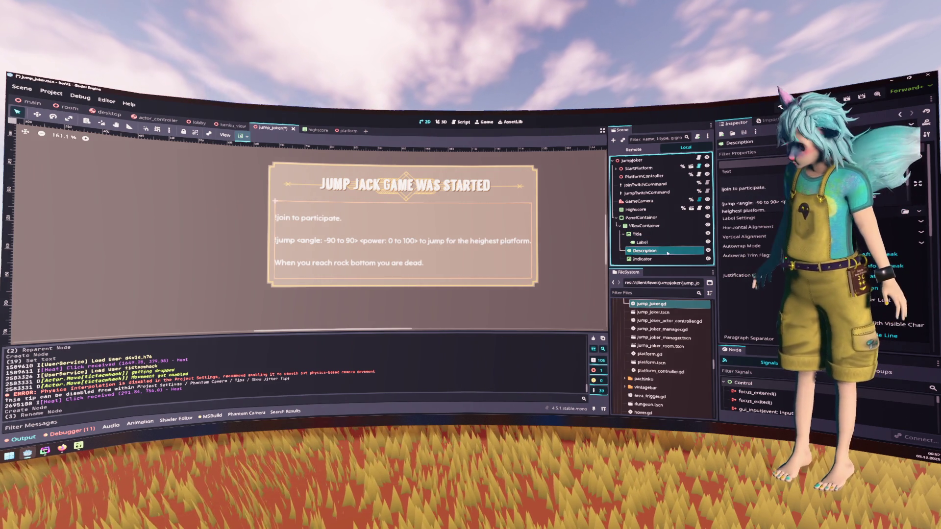
{"action": "left_click", "coordinate": [666, 259]}
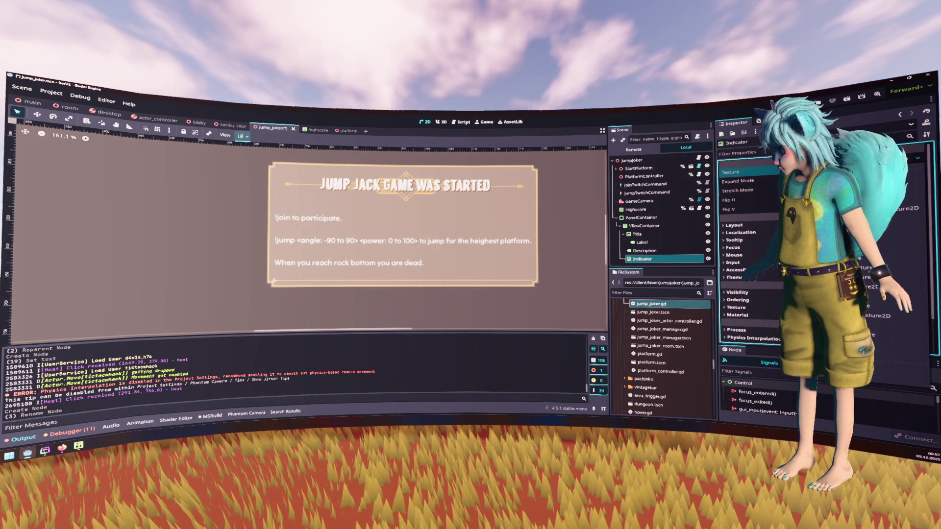
{"action": "left_click", "coordinate": [784, 172]}
Assign indicator.svg as the Indicator texture and zoom the view to about 121% on the panel
{"action": "type", "text": "ind"}
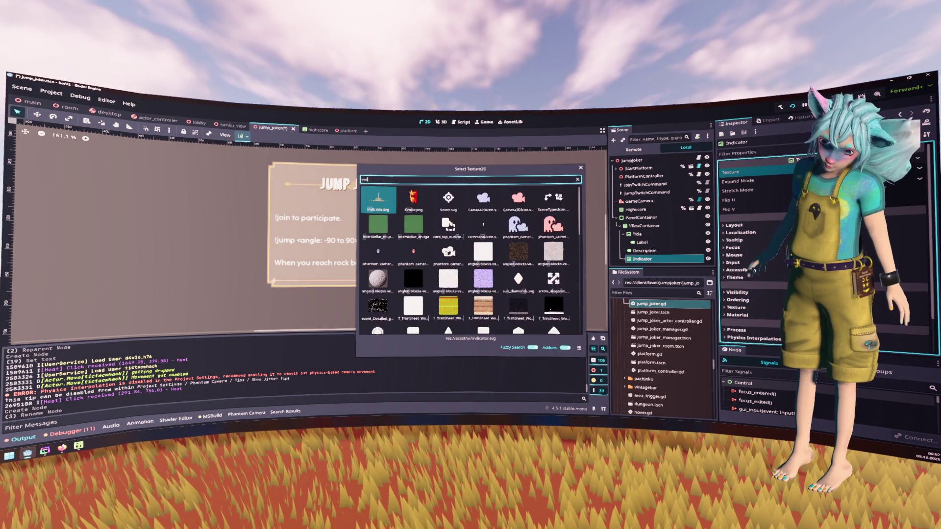
{"action": "key", "text": "Return"}
{"action": "scroll", "coordinate": [487, 231], "scroll_direction": "down", "scroll_amount": 10}
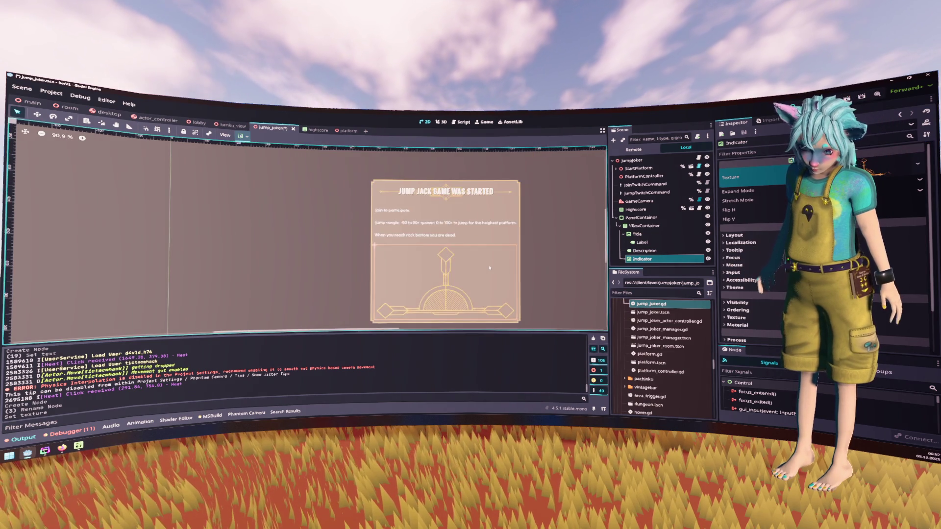
{"action": "mouse_move", "coordinate": [487, 231]}
{"action": "left_mouse_down"}
{"action": "mouse_move", "coordinate": [460, 233]}
{"action": "mouse_move", "coordinate": [464, 248]}
{"action": "left_mouse_up"}
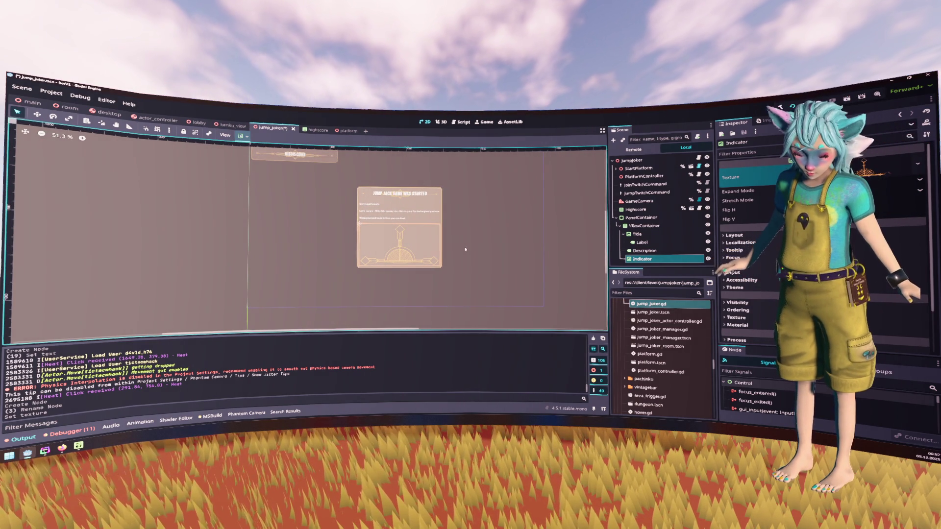
{"action": "left_click", "coordinate": [465, 249]}
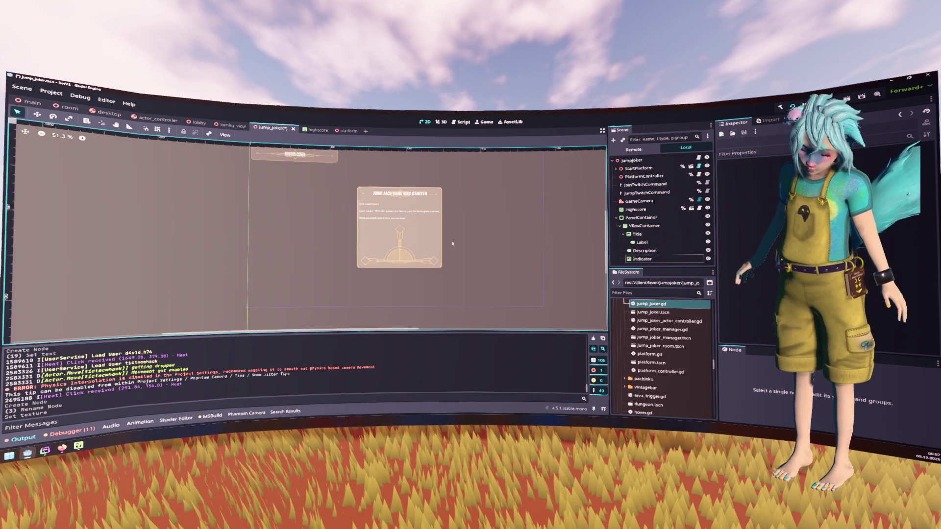
{"action": "scroll", "coordinate": [395, 236], "scroll_direction": "up", "scroll_amount": 2}
{"action": "scroll", "coordinate": [395, 236], "scroll_direction": "up", "scroll_amount": 4}
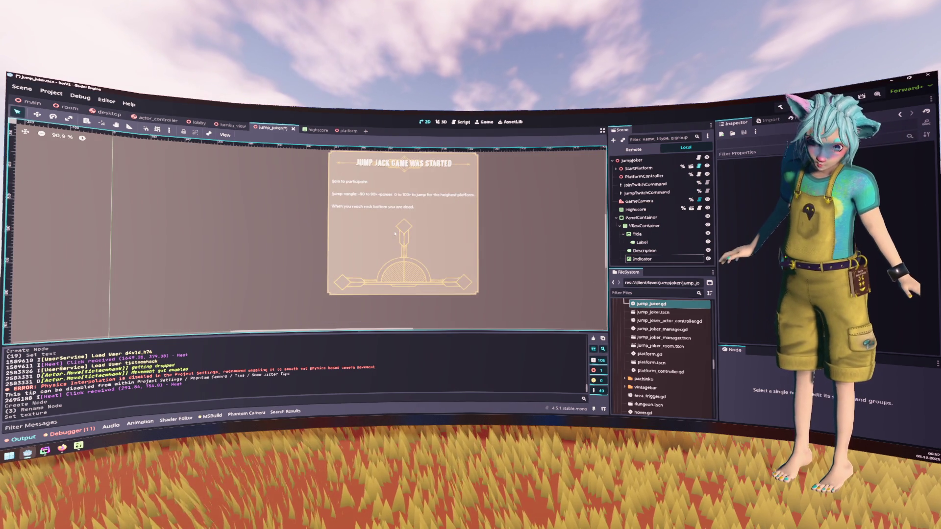
{"action": "scroll", "coordinate": [395, 234], "scroll_direction": "up", "scroll_amount": 3}
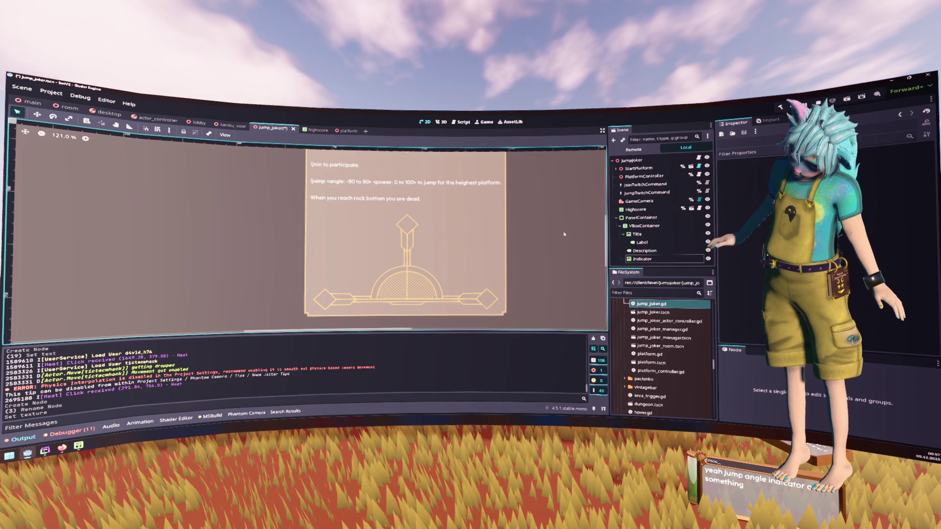
Add a Label child under Indicator with the text -90
{"action": "left_click", "coordinate": [632, 258]}
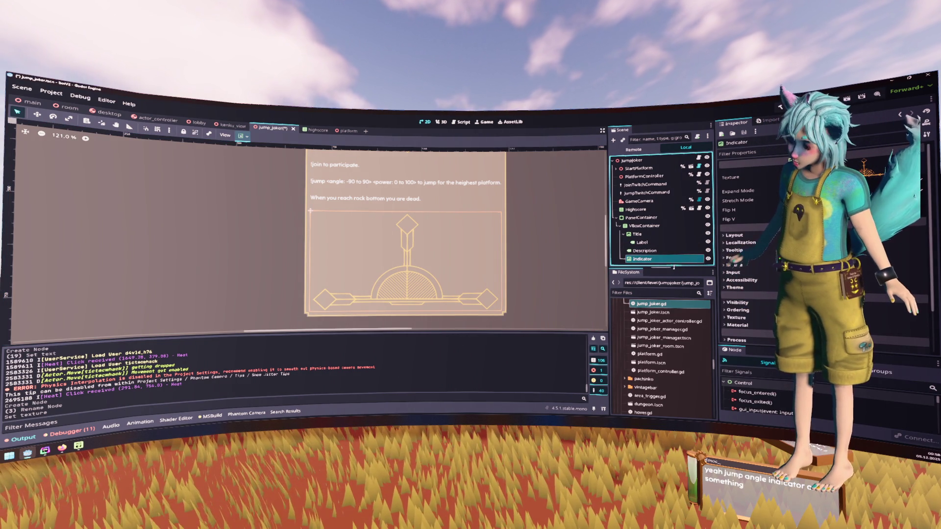
{"action": "right_click", "coordinate": [644, 259]}
{"action": "left_click", "coordinate": [664, 237]}
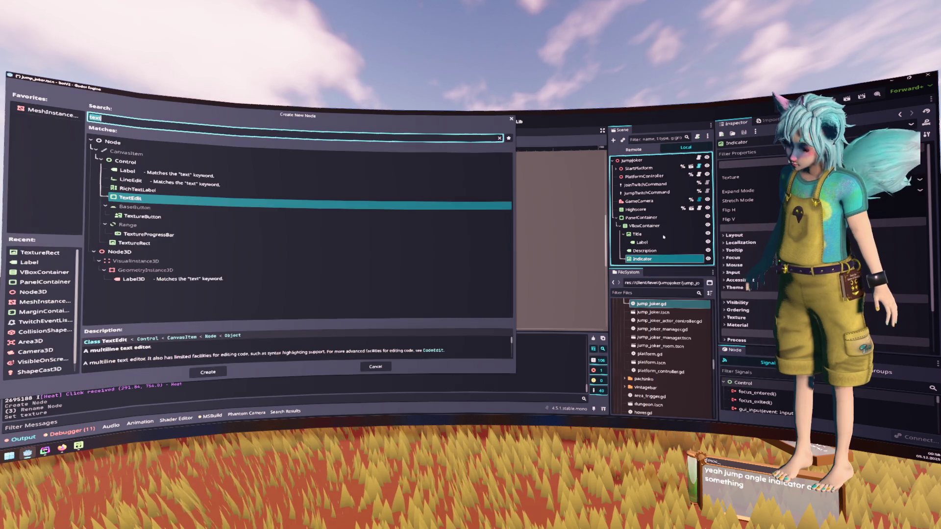
{"action": "key", "text": "Up"}
{"action": "key", "text": "Up"}
{"action": "key", "text": "Up"}
{"action": "key", "text": "Return"}
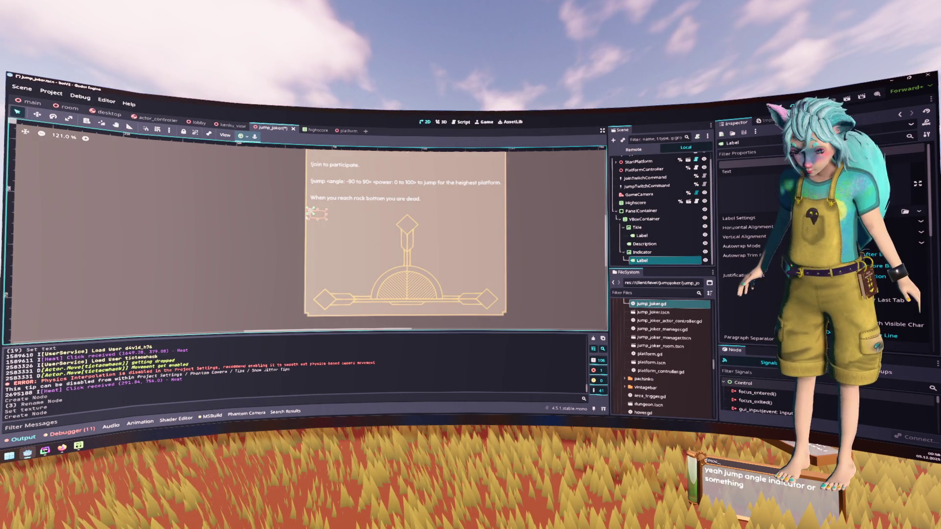
{"action": "left_click", "coordinate": [750, 194]}
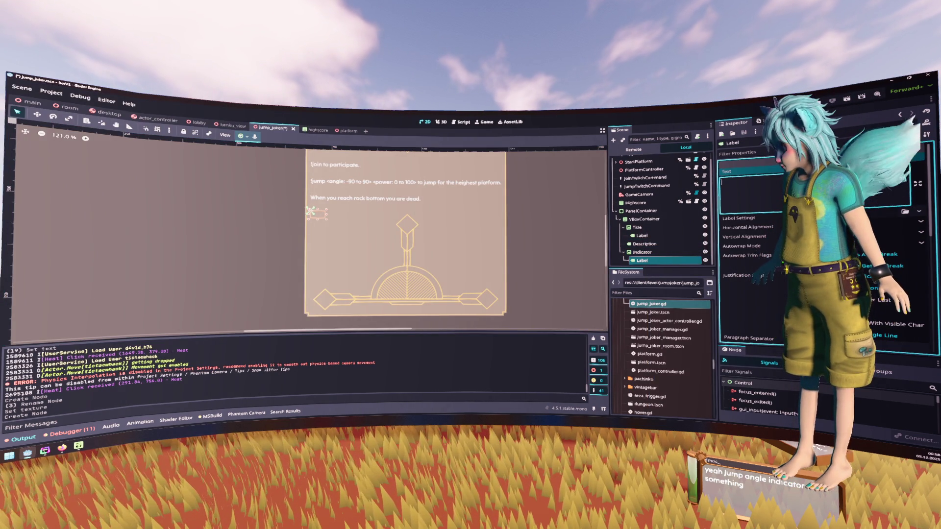
{"action": "type", "text": "-90"}
{"action": "key", "text": "Return"}
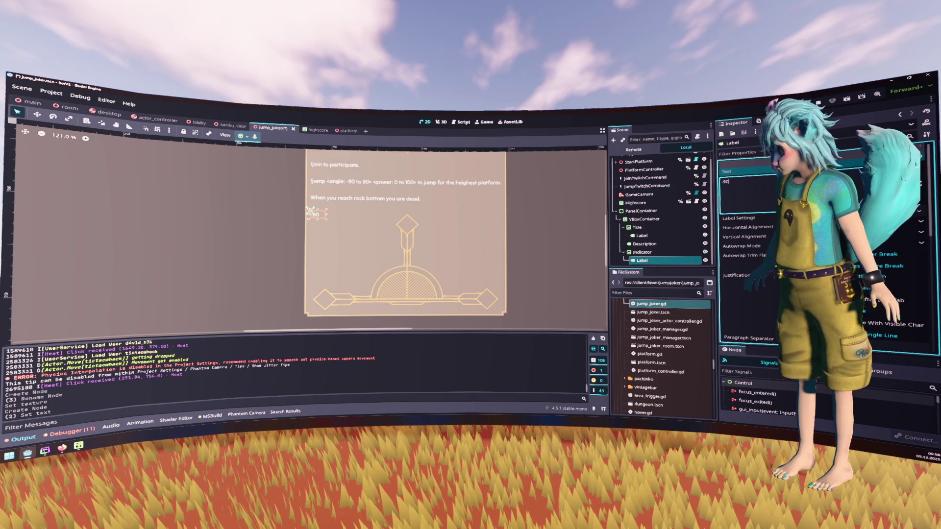
Give the -90 label new LabelSettings with a custom font and larger size, placed on the left diamond
{"action": "left_click", "coordinate": [920, 218]}
{"action": "left_click", "coordinate": [882, 232]}
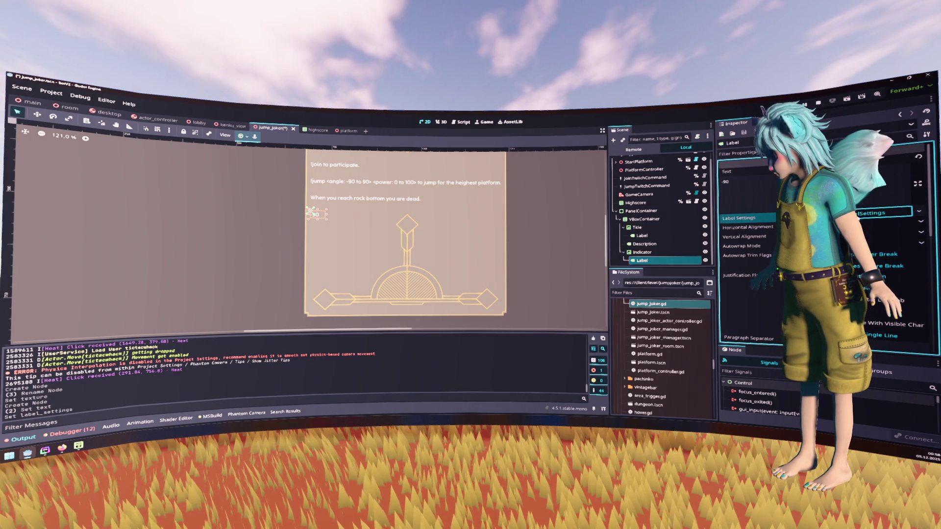
{"action": "left_click", "coordinate": [733, 247]}
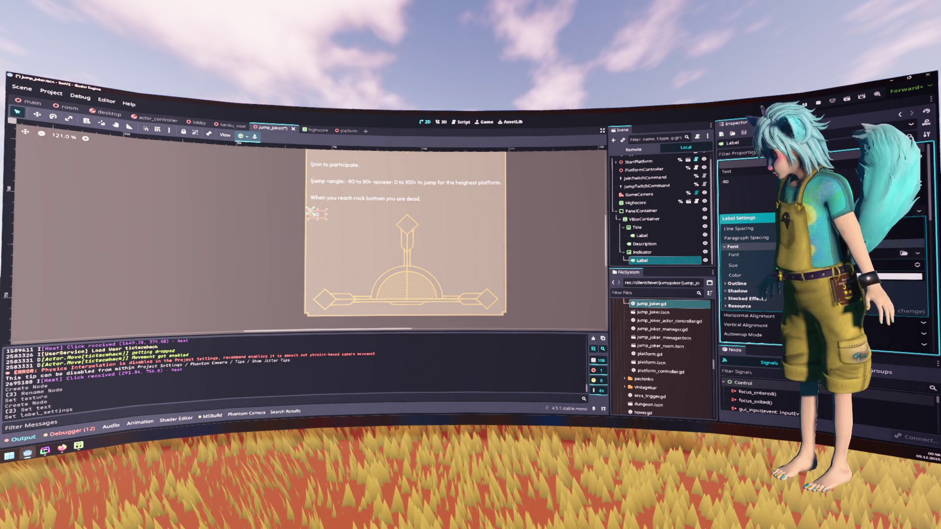
{"action": "left_click", "coordinate": [900, 307]}
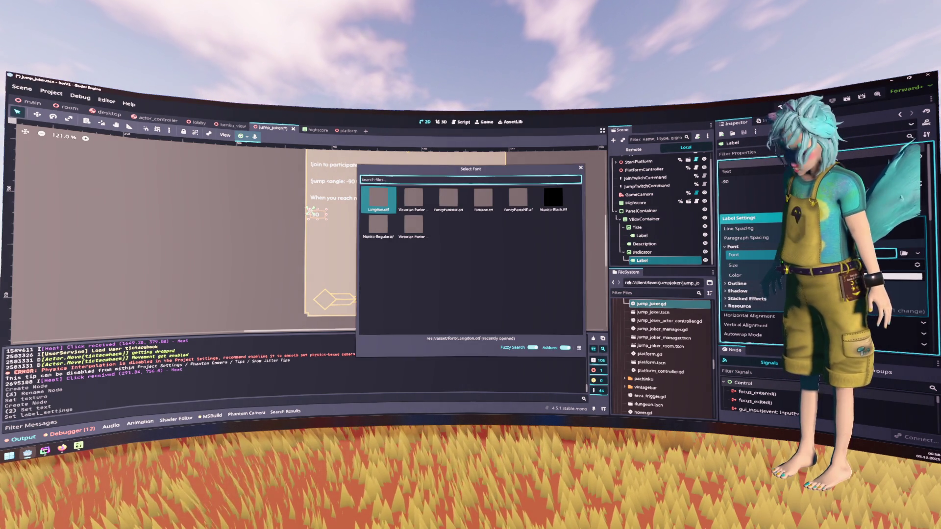
{"action": "double_click", "coordinate": [416, 201]}
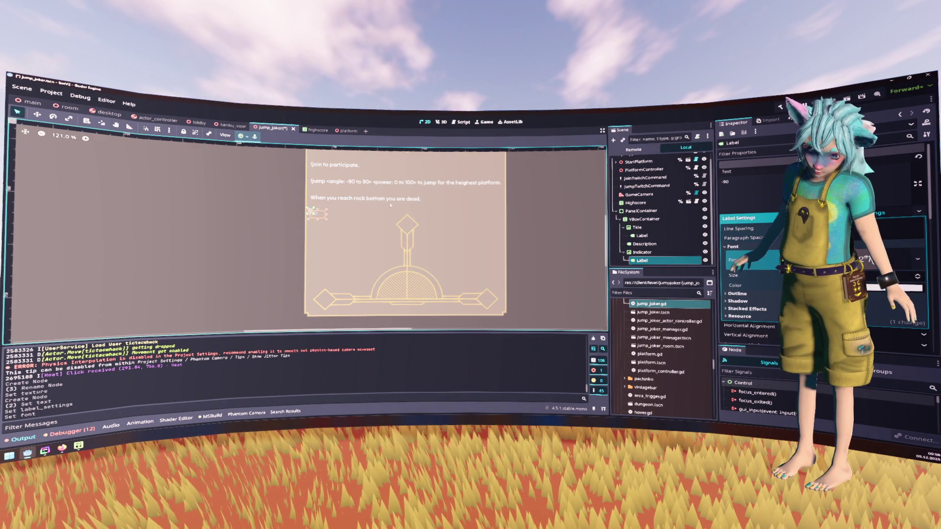
{"action": "scroll", "coordinate": [307, 223], "scroll_direction": "up", "scroll_amount": 4}
{"action": "left_click_drag", "start_coordinate": [322, 209], "coordinate": [341, 270]}
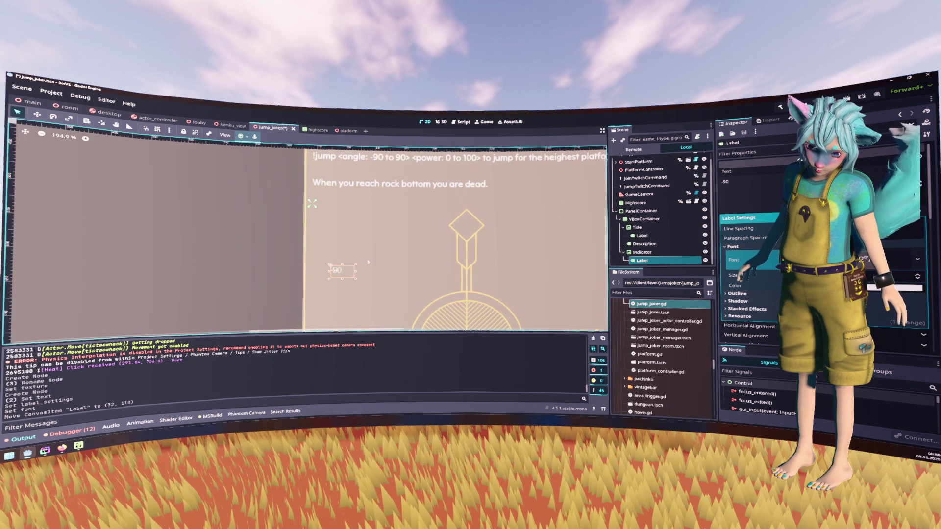
{"action": "scroll", "coordinate": [386, 269], "scroll_direction": "down", "scroll_amount": 3}
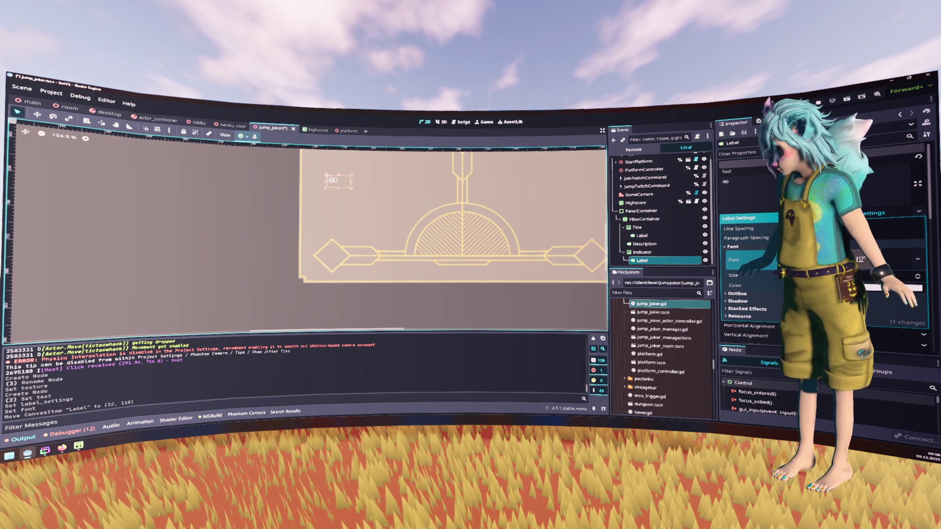
{"action": "left_click", "coordinate": [883, 276]}
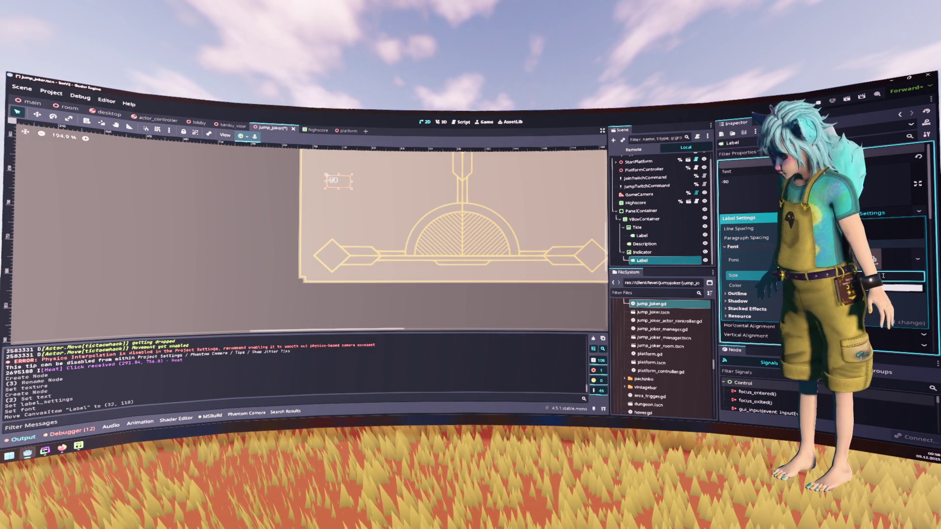
{"action": "key", "text": "Return"}
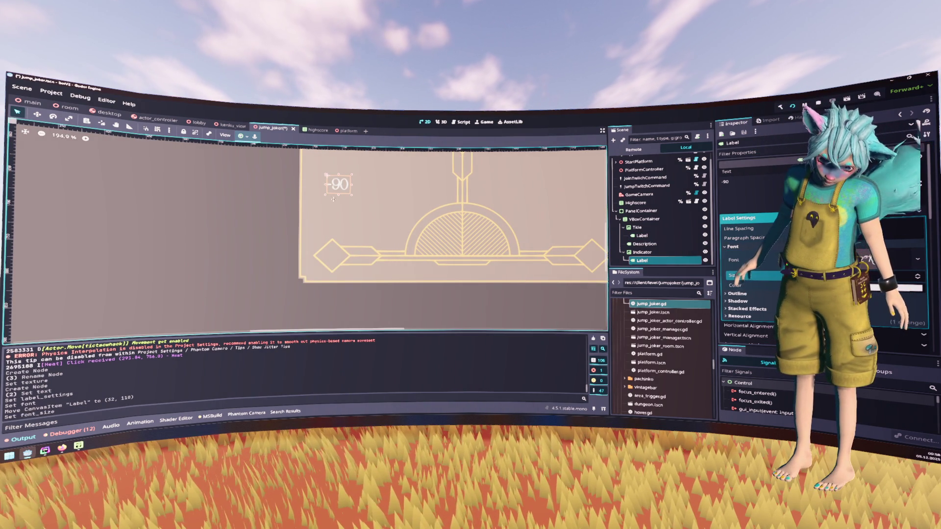
{"action": "mouse_move", "coordinate": [333, 199]}
{"action": "left_mouse_down"}
{"action": "mouse_move", "coordinate": [326, 270]}
{"action": "mouse_move", "coordinate": [332, 256]}
{"action": "left_mouse_up"}
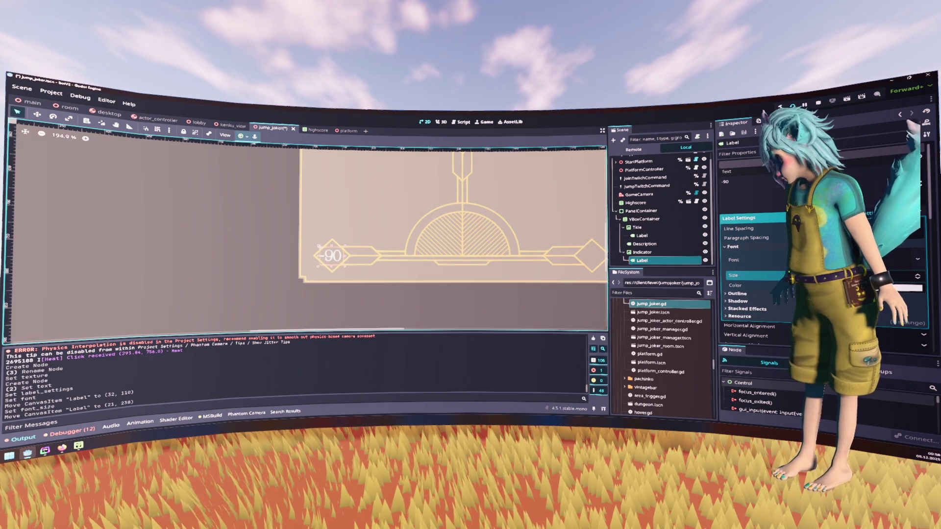
Try Nunito-Regular, then switch the -90 label to FancyPantsNF, adjust its size and centre it on the left diamond
{"action": "left_click", "coordinate": [916, 262]}
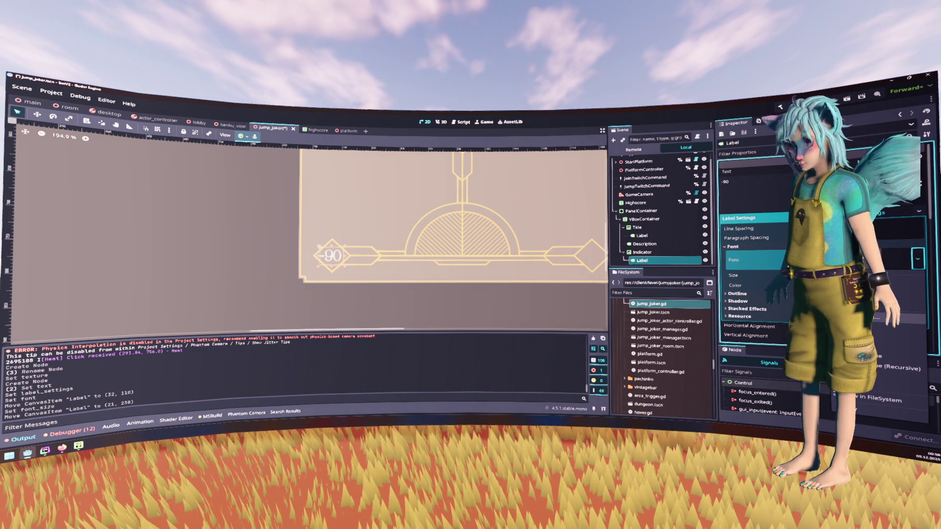
{"action": "left_click", "coordinate": [862, 289]}
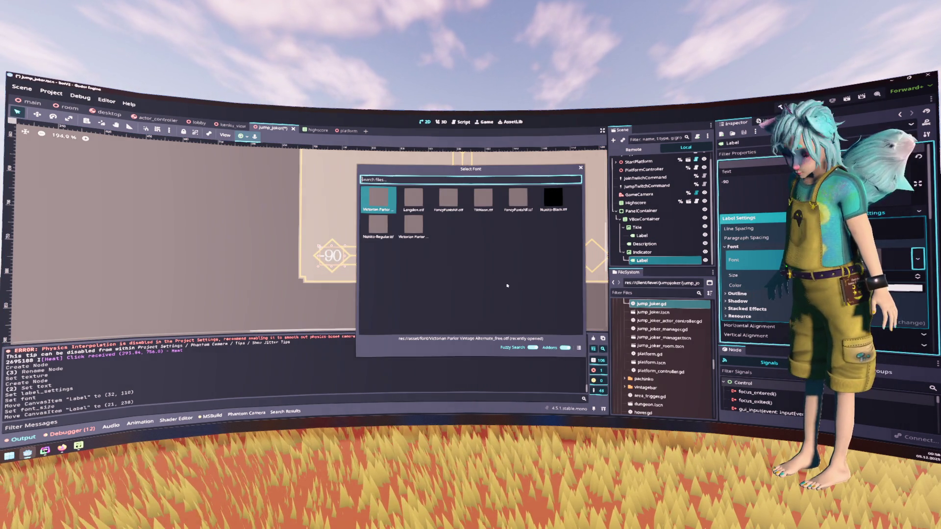
{"action": "double_click", "coordinate": [378, 226]}
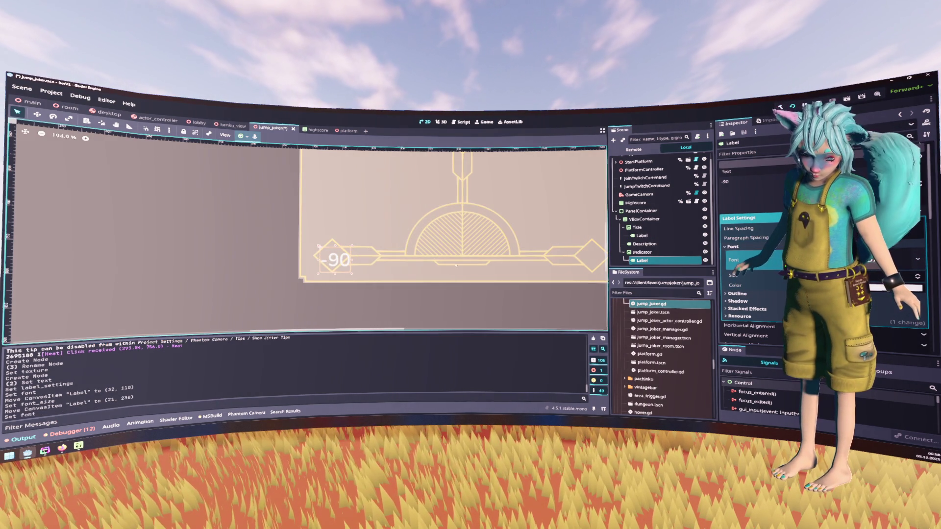
{"action": "left_click", "coordinate": [915, 261]}
{"action": "left_click", "coordinate": [863, 289]}
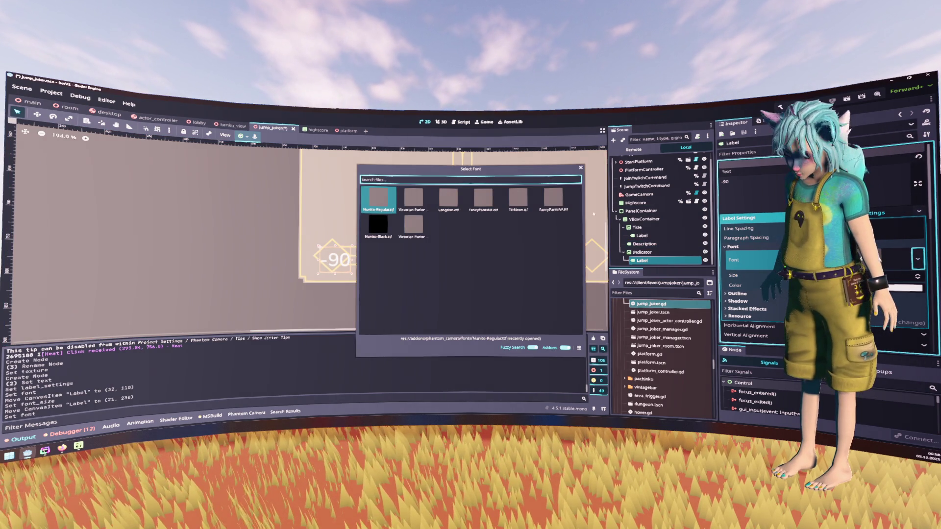
{"action": "double_click", "coordinate": [554, 199]}
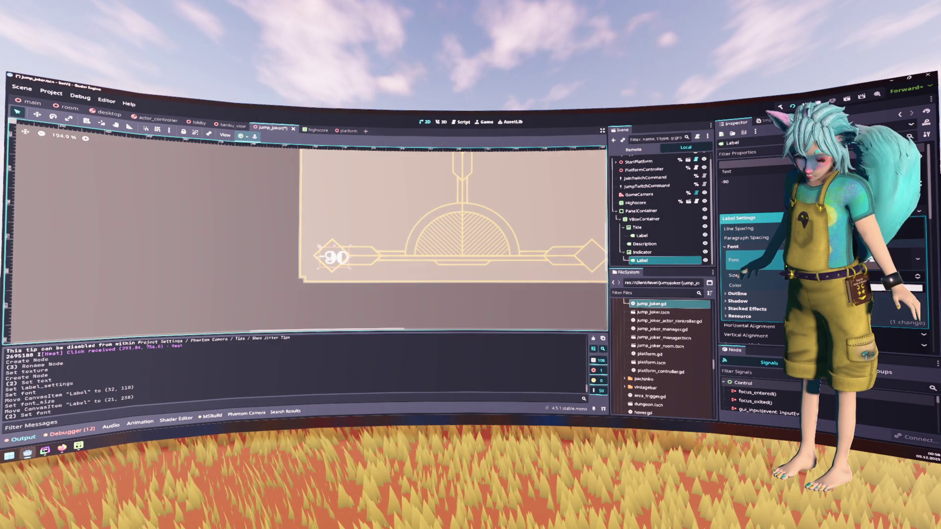
{"action": "left_click_drag", "start_coordinate": [334, 257], "coordinate": [327, 256]}
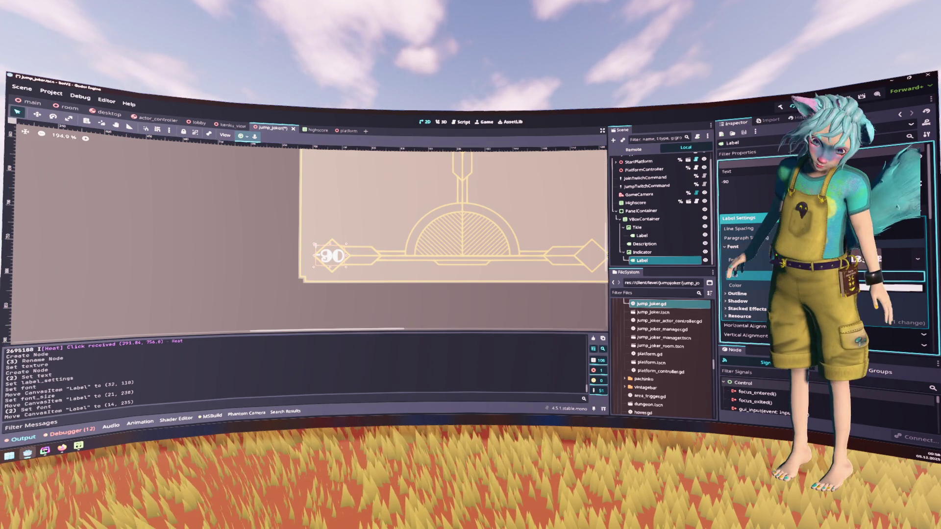
{"action": "left_click_drag", "start_coordinate": [843, 276], "coordinate": [848, 275]}
{"action": "left_click_drag", "start_coordinate": [328, 253], "coordinate": [330, 254]}
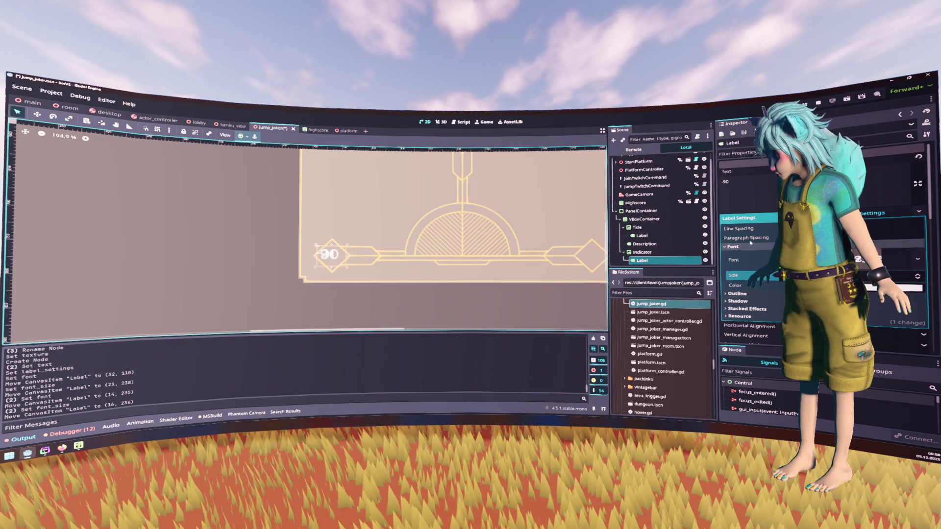
Set the -90 label's horizontal and vertical alignment to Center and reposition it on the left diamond
{"action": "left_click", "coordinate": [738, 217]}
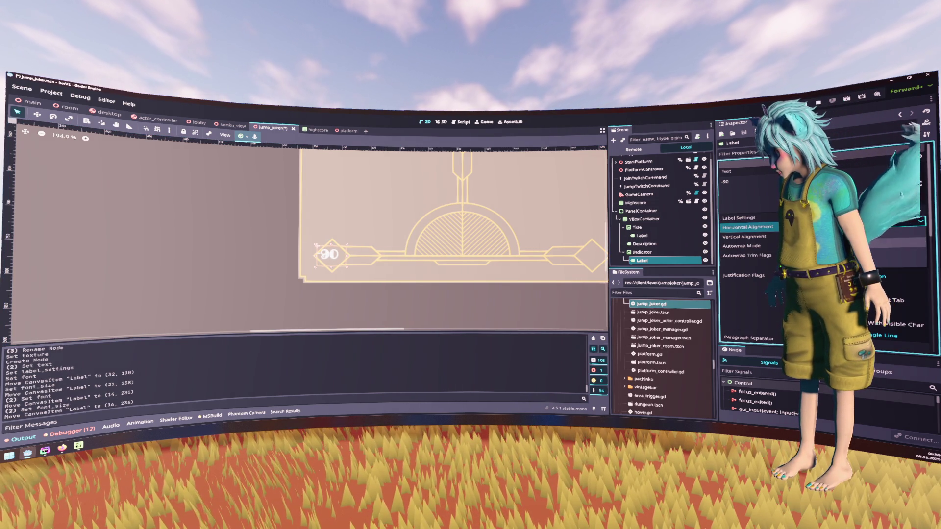
{"action": "left_click", "coordinate": [897, 226]}
{"action": "left_click", "coordinate": [894, 245]}
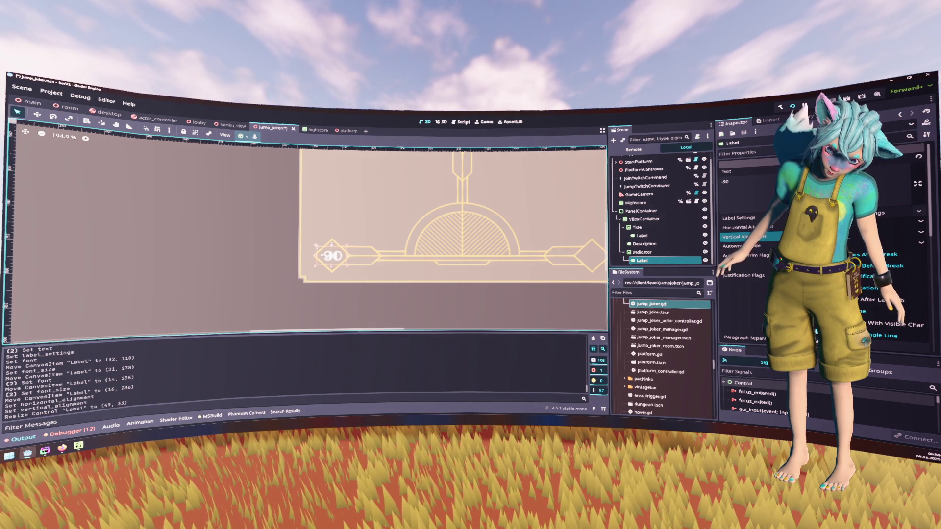
{"action": "scroll", "coordinate": [390, 228], "scroll_direction": "down", "scroll_amount": 6}
{"action": "scroll", "coordinate": [400, 198], "scroll_direction": "up", "scroll_amount": 5}
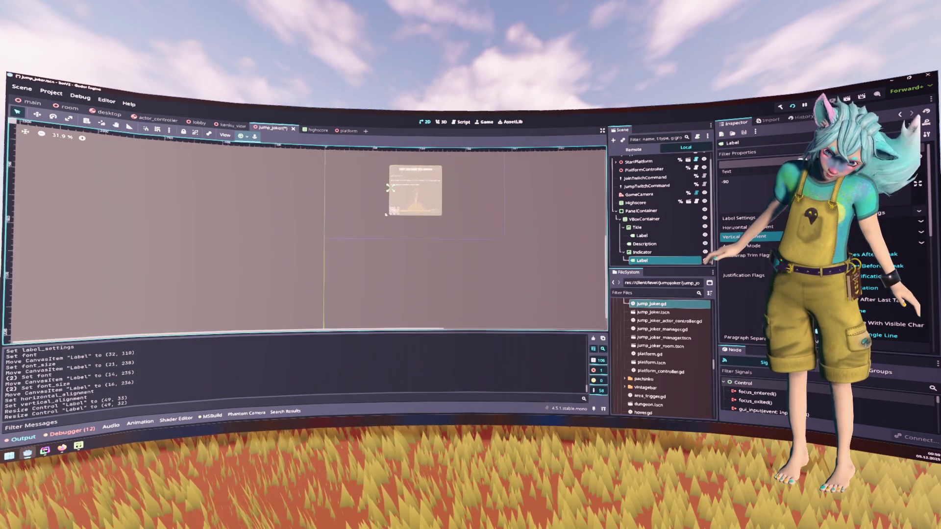
{"action": "mouse_move", "coordinate": [407, 186]}
{"action": "left_mouse_down"}
{"action": "mouse_move", "coordinate": [378, 277]}
{"action": "mouse_move", "coordinate": [311, 277]}
{"action": "left_mouse_up"}
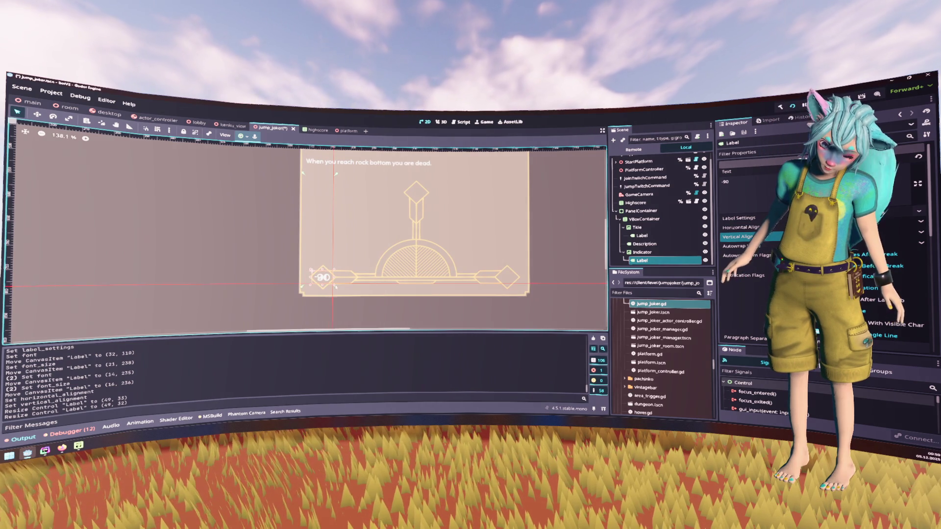
{"action": "left_click_drag", "start_coordinate": [336, 288], "coordinate": [311, 270]}
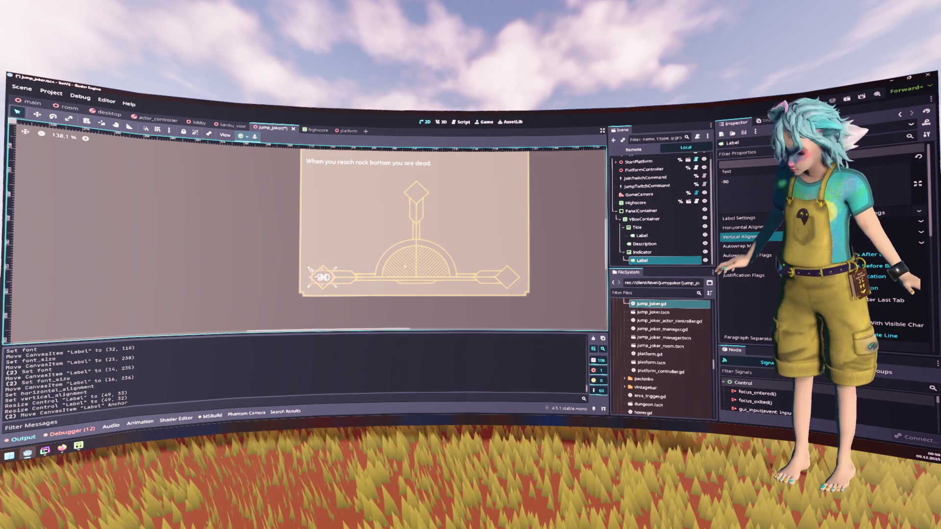
Paste a copy of the angle label onto the right diamond and edit its text to 90
{"action": "left_click", "coordinate": [713, 240]}
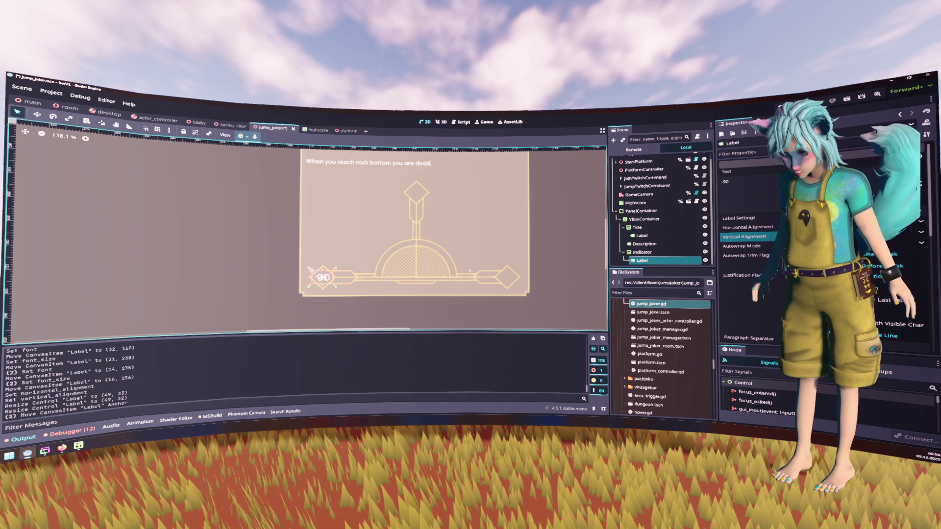
{"action": "key", "text": "ctrl+v"}
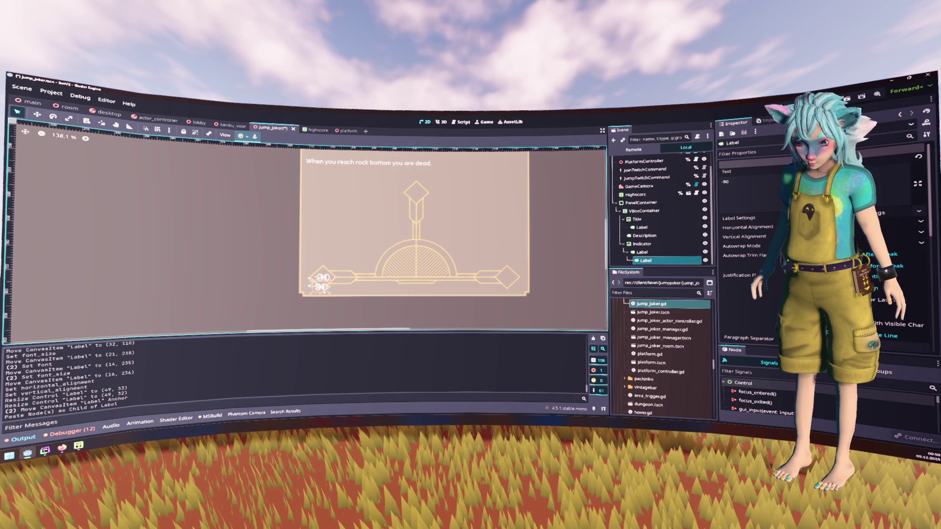
{"action": "mouse_move", "coordinate": [318, 286]}
{"action": "left_mouse_down"}
{"action": "mouse_move", "coordinate": [388, 301]}
{"action": "mouse_move", "coordinate": [505, 278]}
{"action": "mouse_move", "coordinate": [478, 285]}
{"action": "mouse_move", "coordinate": [464, 266]}
{"action": "mouse_move", "coordinate": [434, 280]}
{"action": "mouse_move", "coordinate": [508, 276]}
{"action": "left_mouse_up"}
{"action": "left_click", "coordinate": [754, 188]}
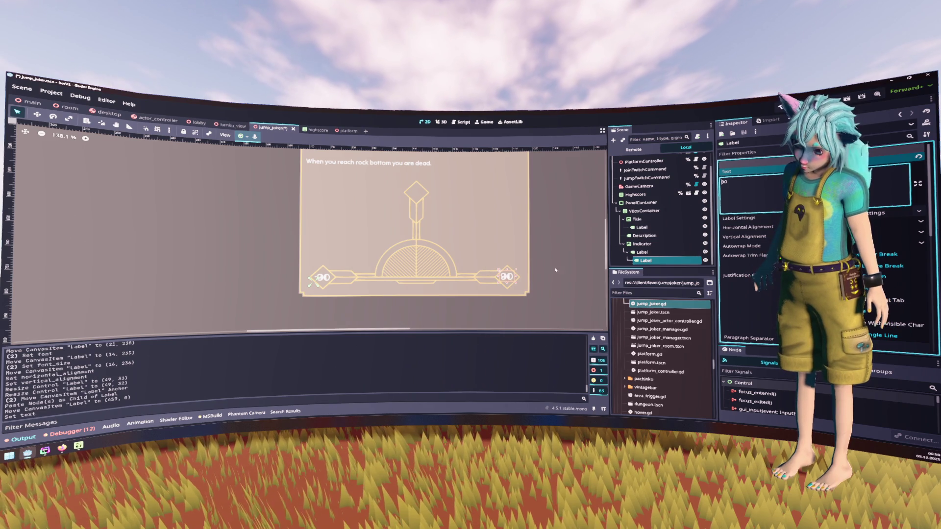
Make the copy a child of Indicator and shrink its box to fit the right diamond
{"action": "left_click_drag", "start_coordinate": [646, 261], "coordinate": [646, 251]}
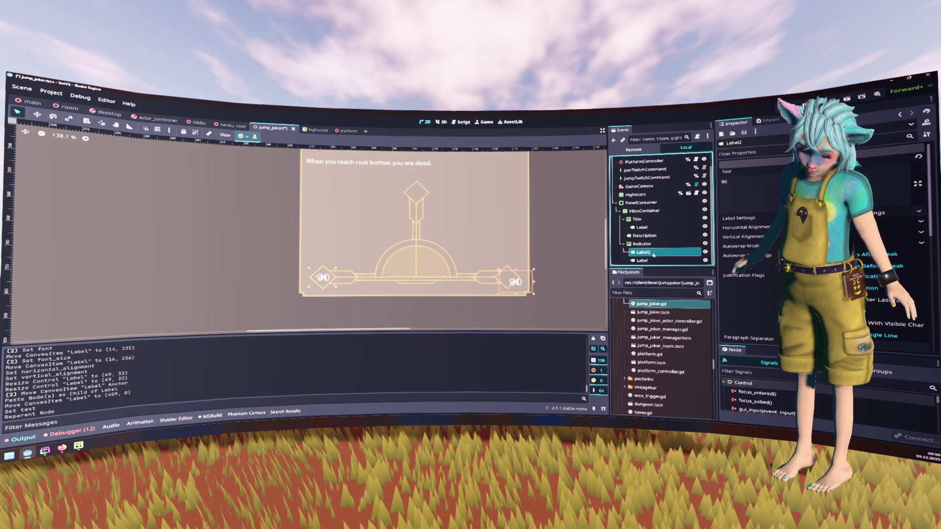
{"action": "left_click_drag", "start_coordinate": [534, 295], "coordinate": [517, 285]}
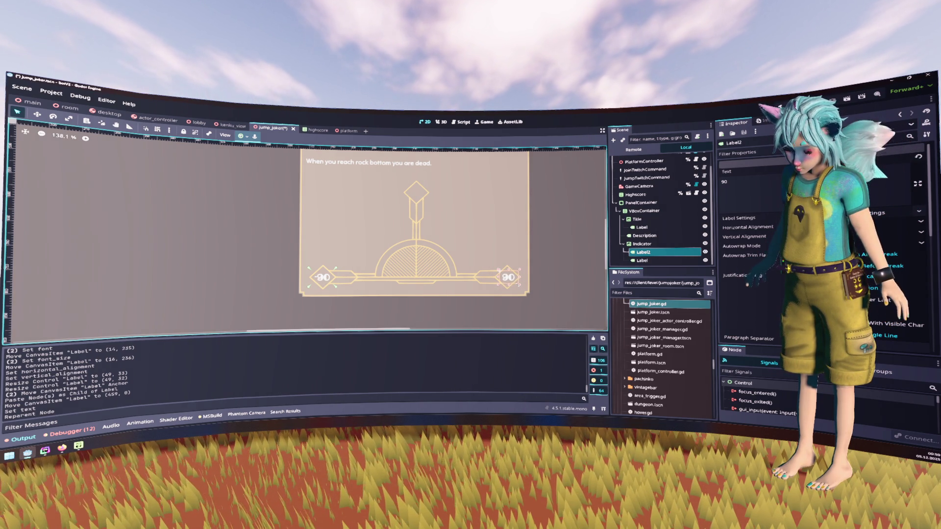
{"action": "left_click_drag", "start_coordinate": [520, 277], "coordinate": [521, 276]}
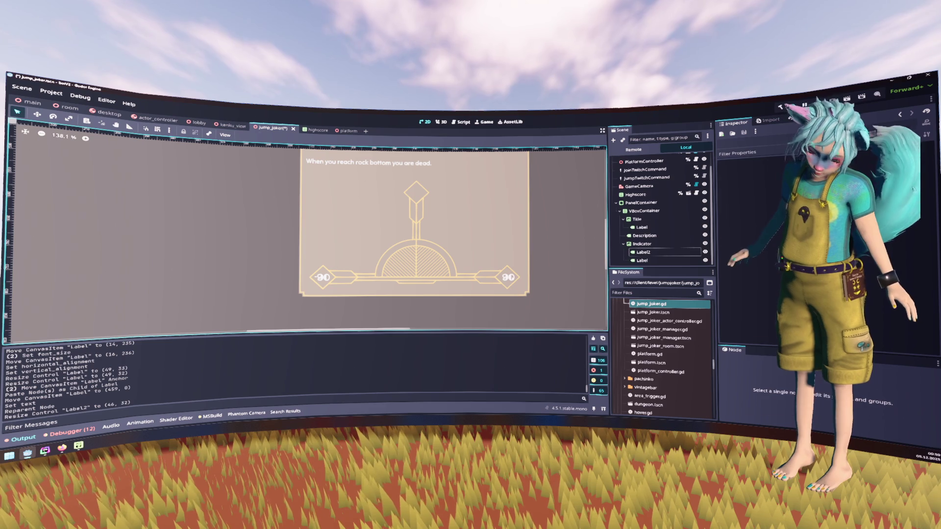
{"action": "left_click", "coordinate": [557, 277]}
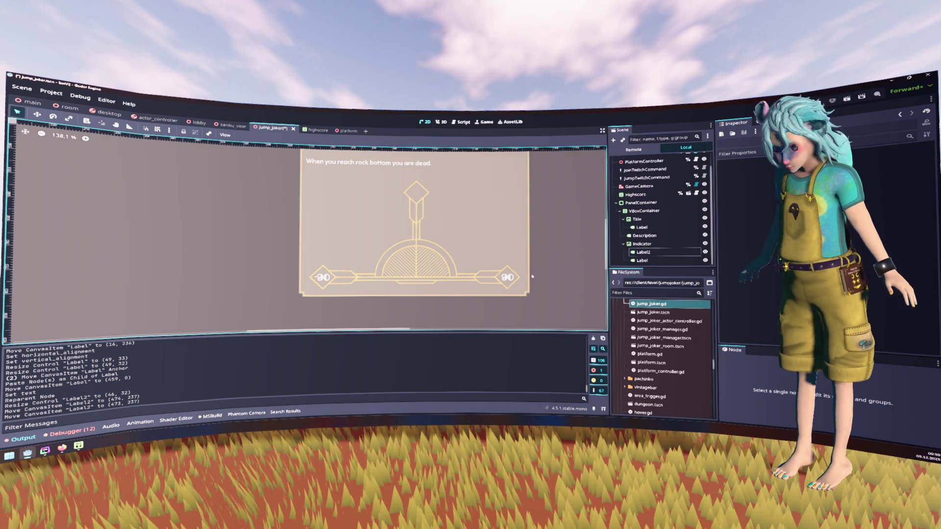
{"action": "left_click", "coordinate": [511, 277]}
{"action": "left_click", "coordinate": [538, 270]}
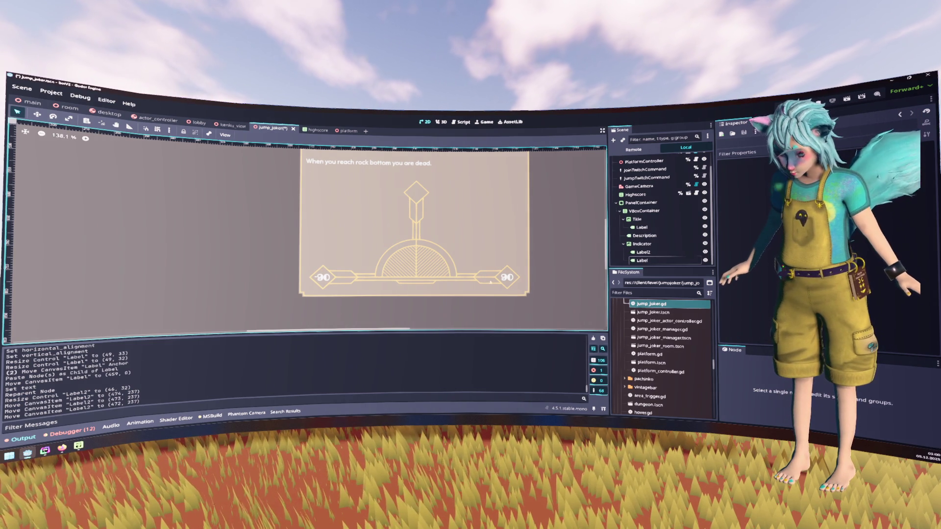
Rename the two angle label nodes to 90 and -90
{"action": "left_click", "coordinate": [659, 261]}
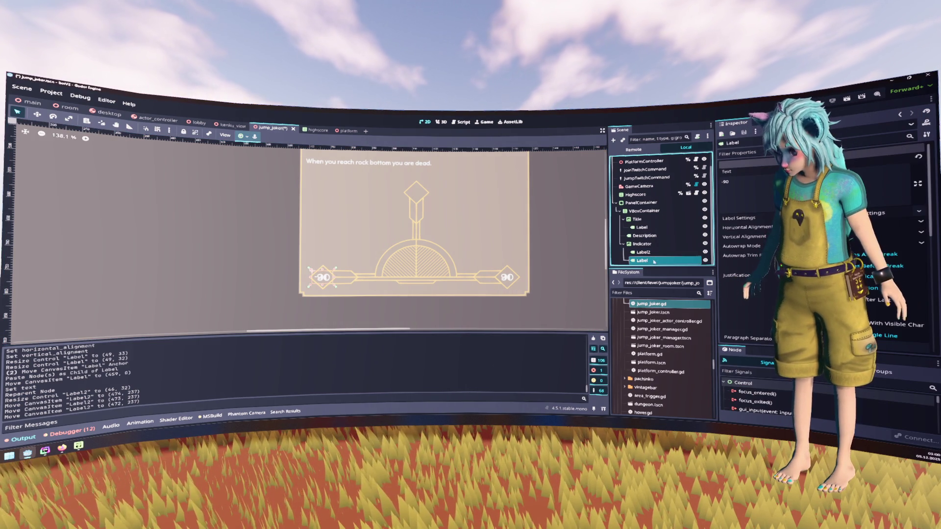
{"action": "double_click", "coordinate": [654, 261]}
{"action": "type", "text": "90"}
{"action": "key", "text": "Return"}
{"action": "double_click", "coordinate": [653, 253]}
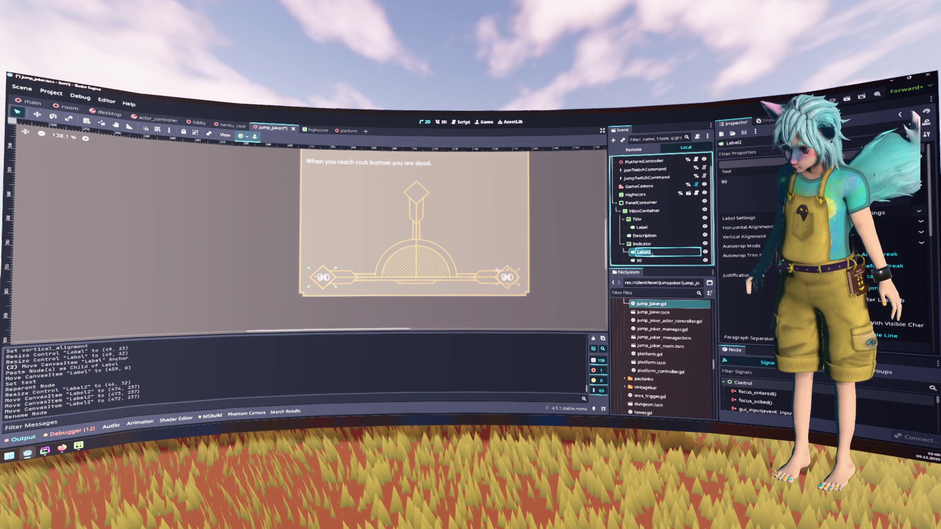
{"action": "type", "text": "-90"}
{"action": "key", "text": "Return"}
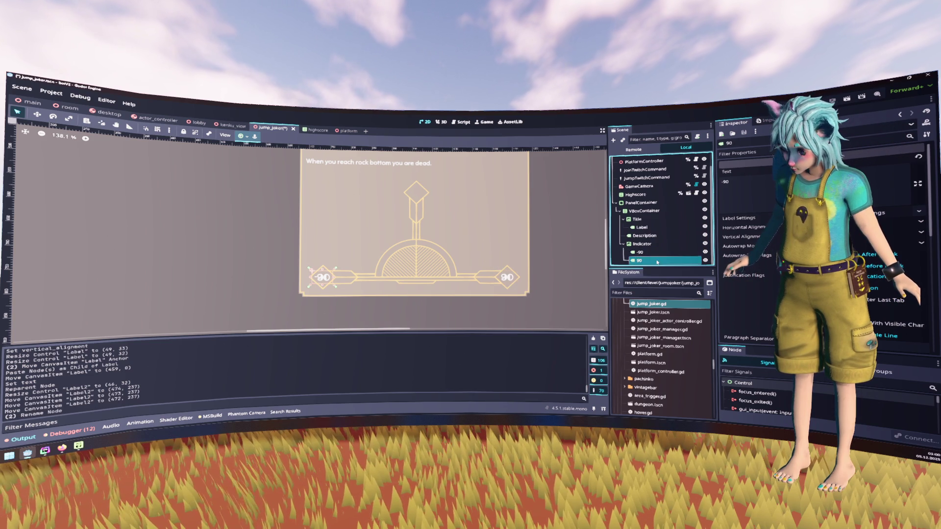
Duplicate a label, give it the Center anchor preset in the top diamond, and set its text to 0
{"action": "key", "text": "ctrl+d"}
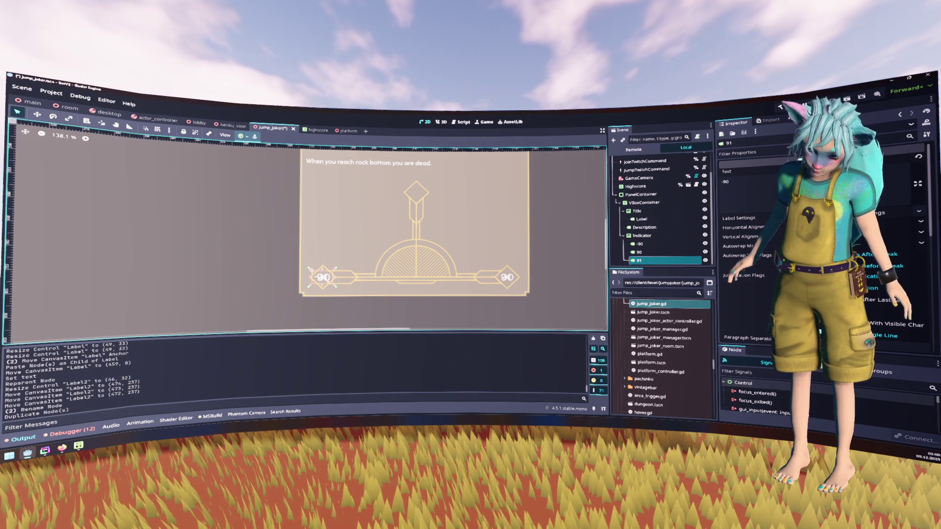
{"action": "left_click_drag", "start_coordinate": [322, 277], "coordinate": [417, 194]}
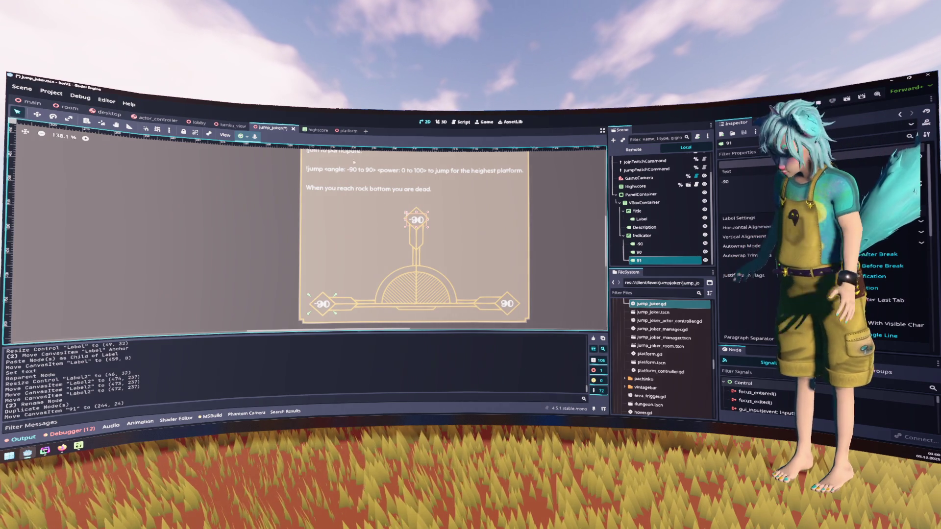
{"action": "left_click", "coordinate": [244, 138]}
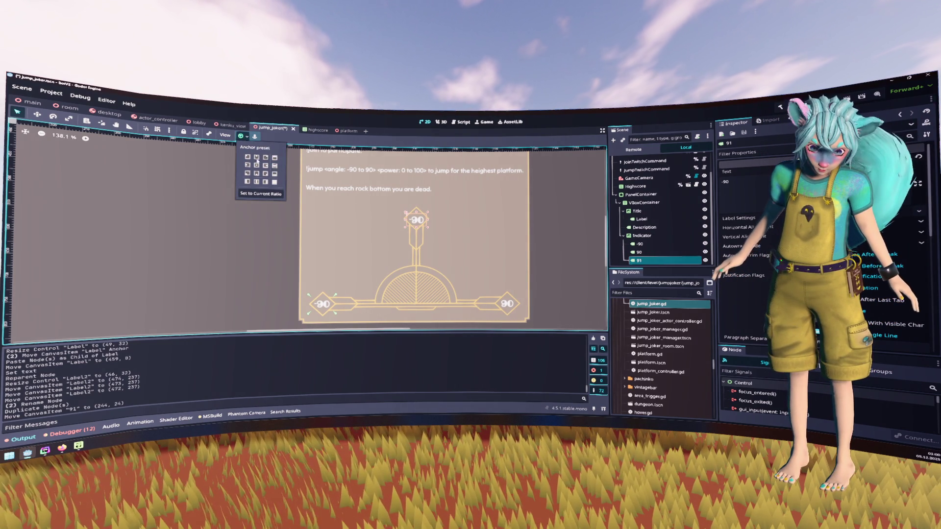
{"action": "left_click", "coordinate": [256, 166]}
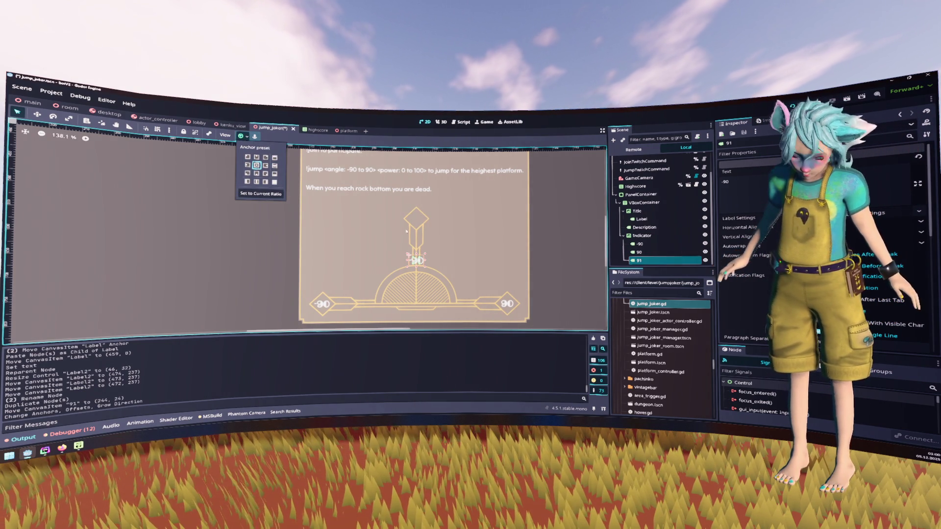
{"action": "left_click_drag", "start_coordinate": [417, 260], "coordinate": [417, 218]}
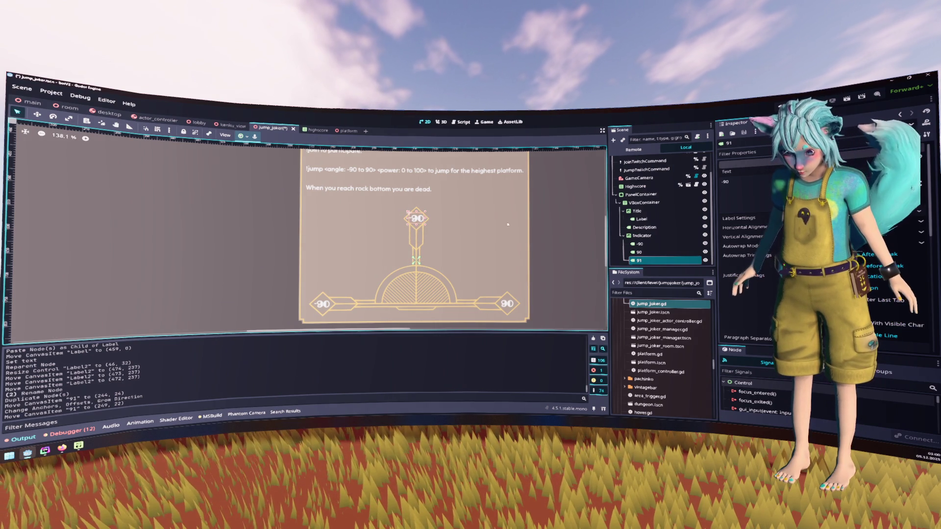
{"action": "left_click", "coordinate": [774, 192]}
{"action": "key", "text": "BackSpace"}
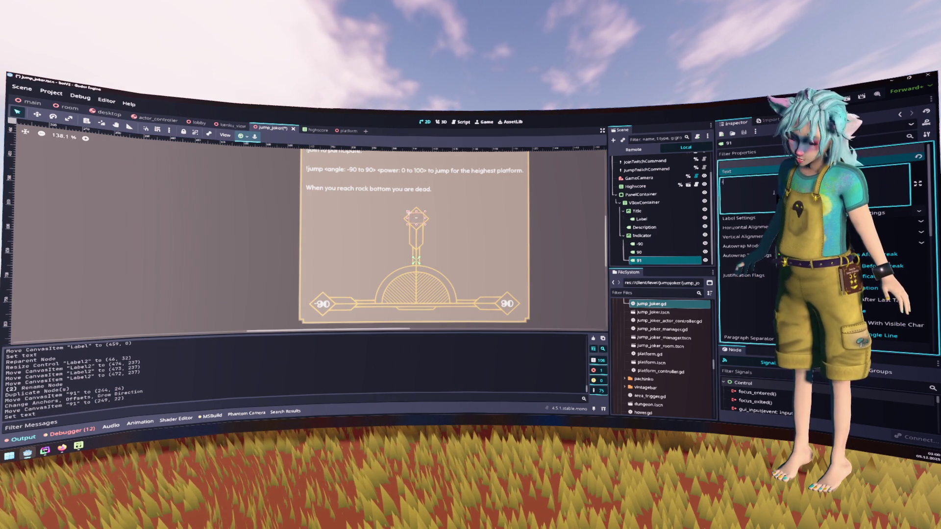
{"action": "type", "text": "0"}
{"action": "key", "text": "BackSpace"}
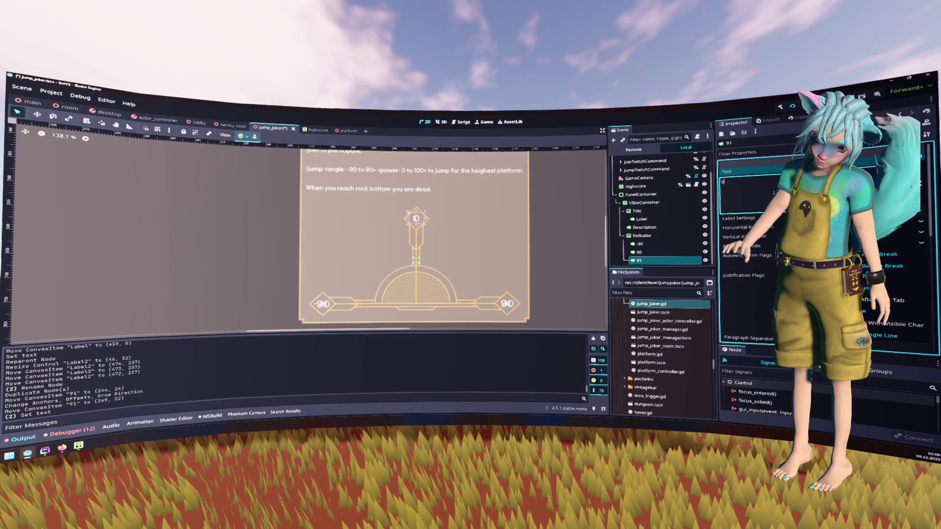
Fine-tune the positions of the new 0 label and the -90 label
{"action": "left_click", "coordinate": [522, 235]}
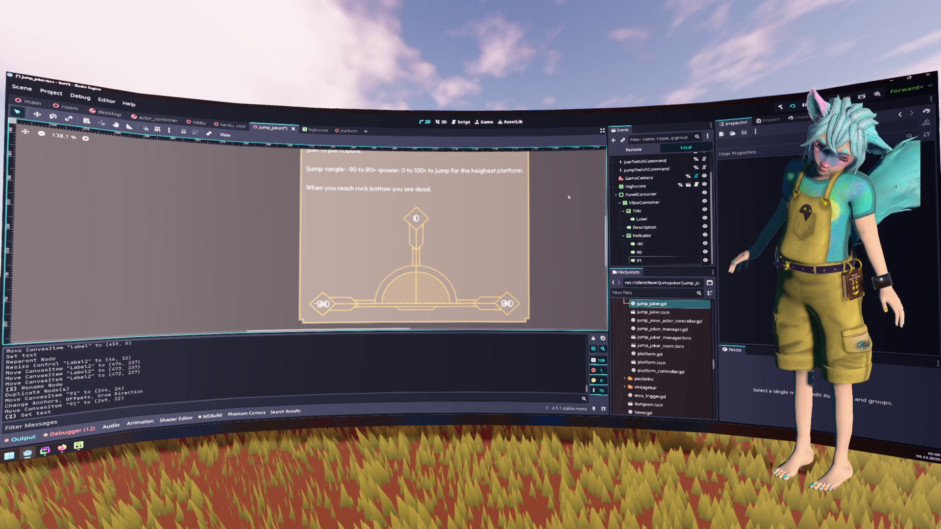
{"action": "left_click", "coordinate": [642, 260]}
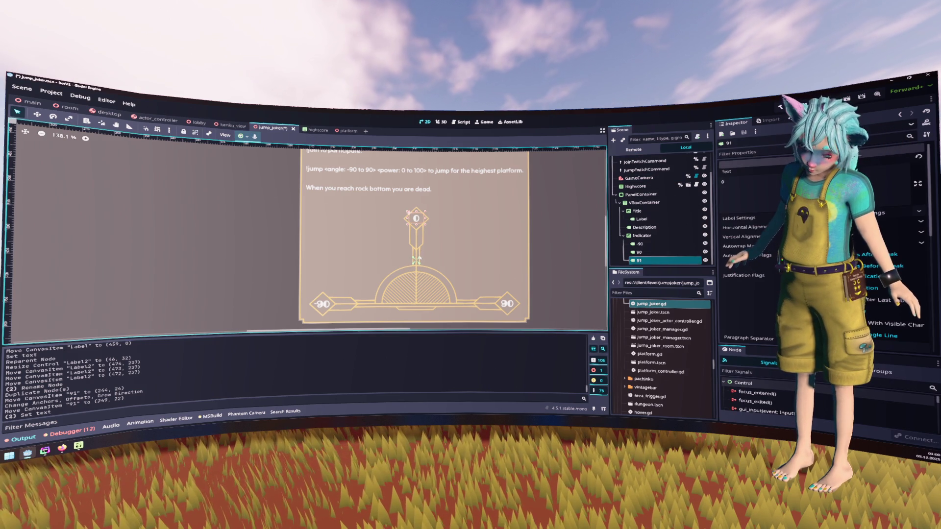
{"action": "left_click_drag", "start_coordinate": [416, 260], "coordinate": [417, 222]}
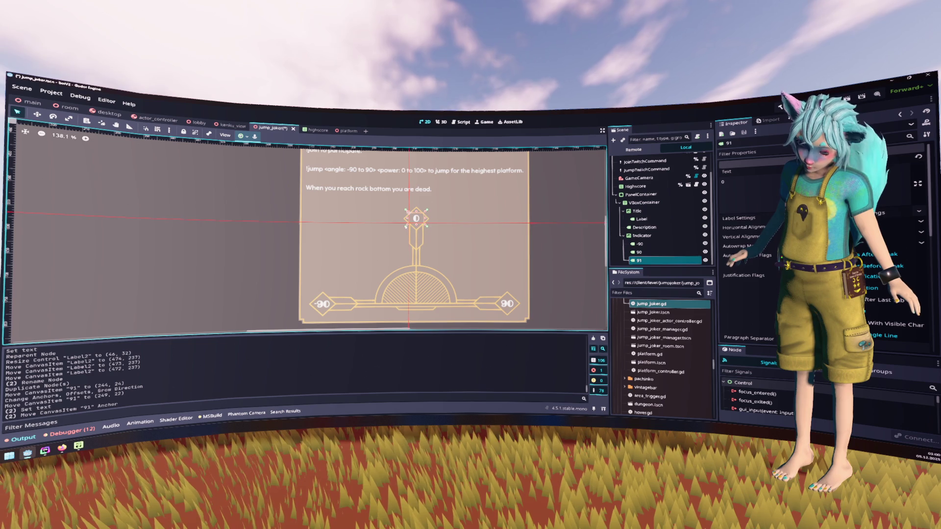
{"action": "left_click", "coordinate": [639, 243]}
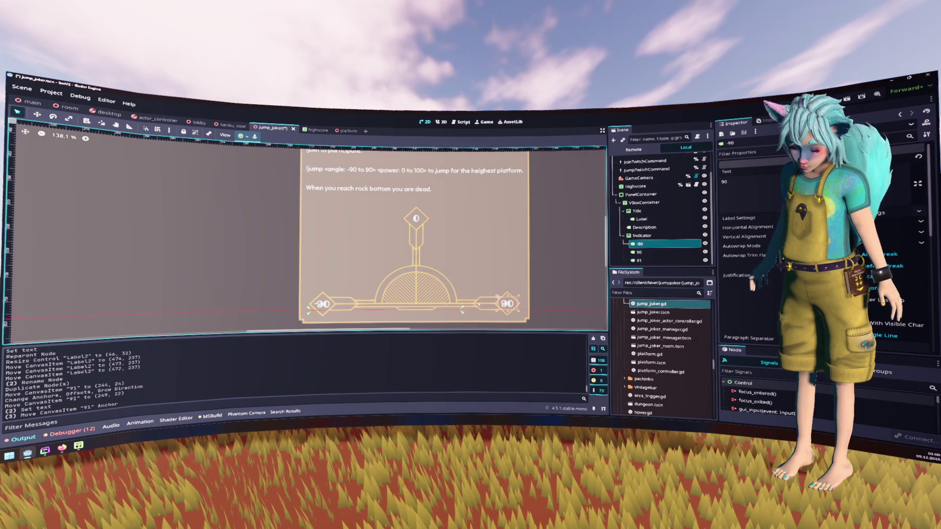
{"action": "left_click_drag", "start_coordinate": [517, 297], "coordinate": [517, 296]}
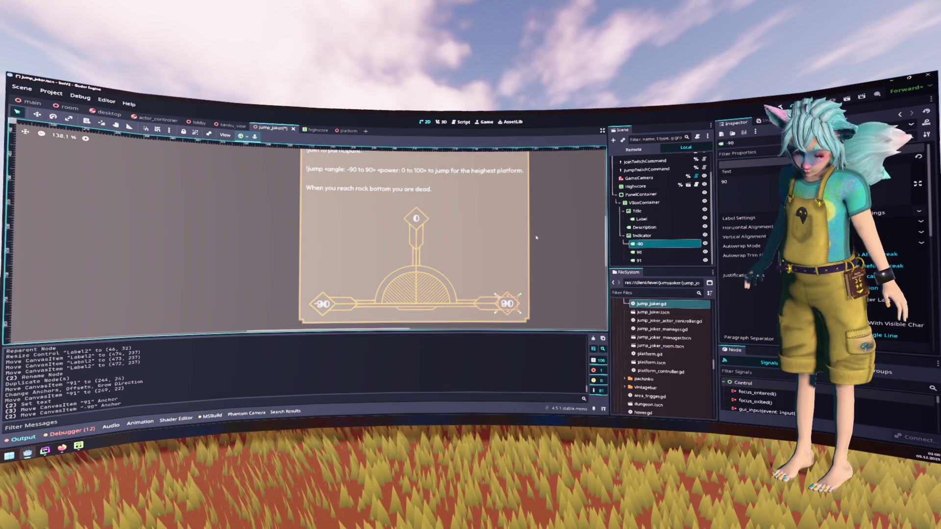
{"action": "left_click", "coordinate": [550, 228]}
Give the -90 label's settings a fully opaque shadow colour (alpha 255) and an adjusted shadow size
{"action": "left_click", "coordinate": [657, 244]}
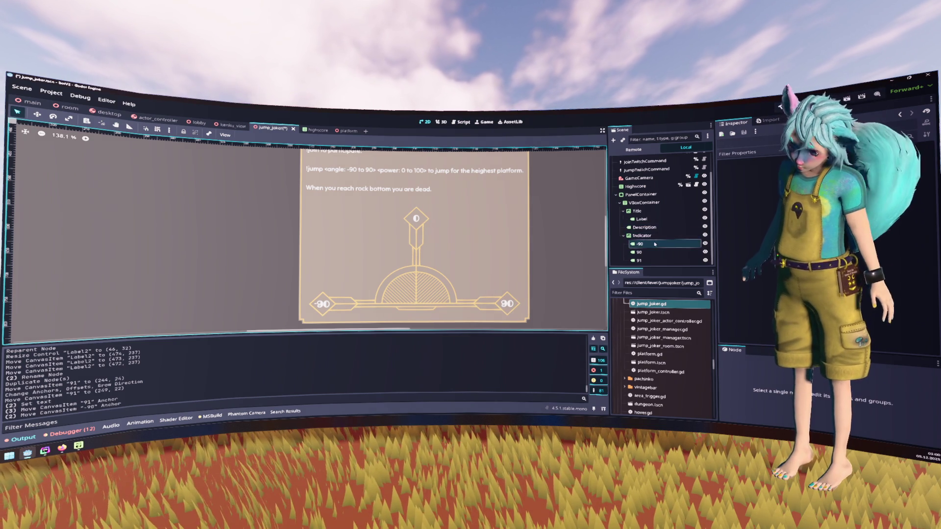
{"action": "left_click", "coordinate": [691, 260], "text": "shift"}
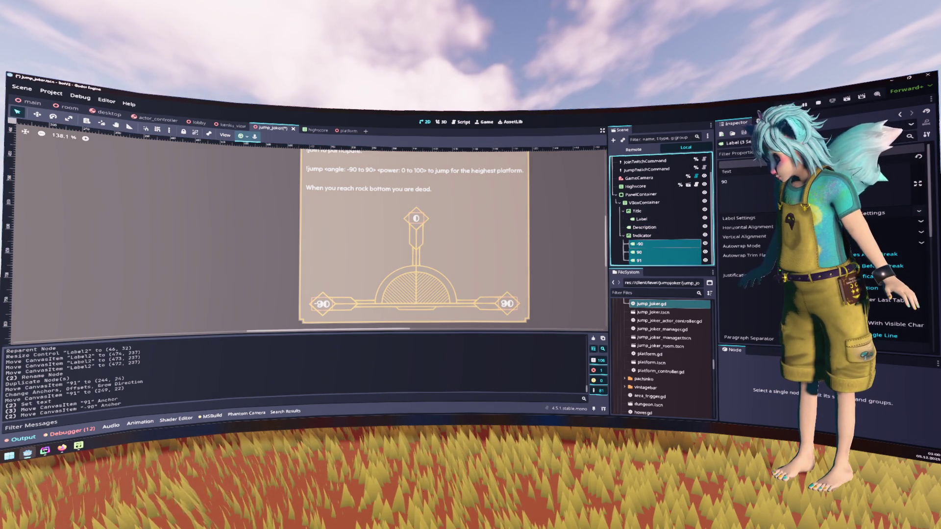
{"action": "left_click", "coordinate": [765, 217]}
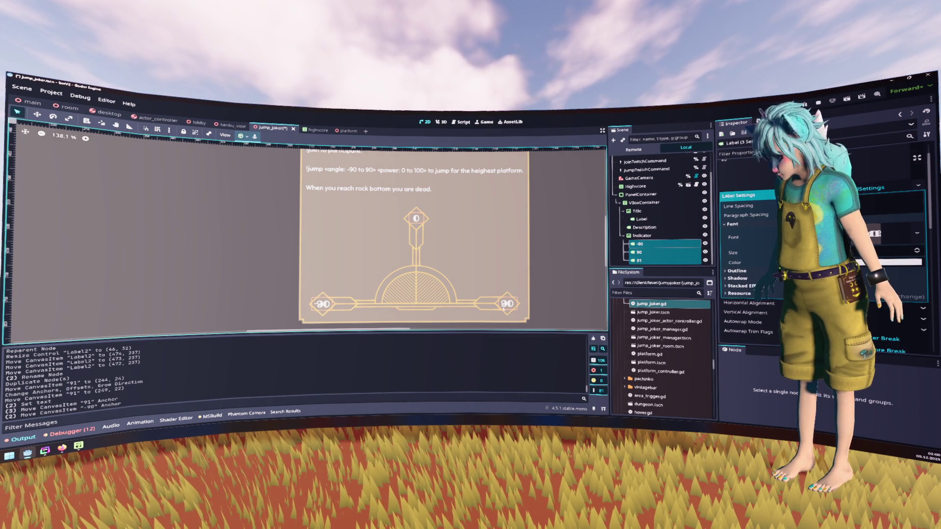
{"action": "left_click", "coordinate": [656, 244]}
{"action": "left_click", "coordinate": [739, 218]}
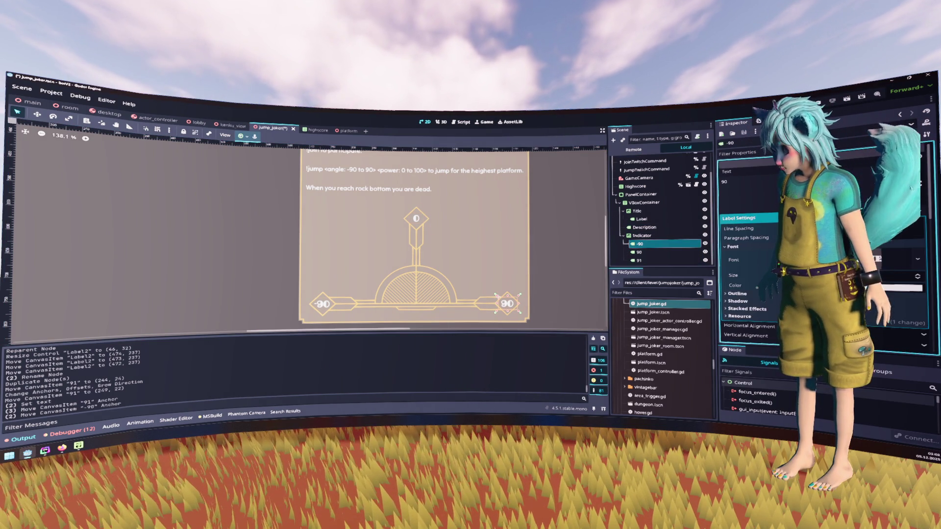
{"action": "left_click", "coordinate": [735, 278]}
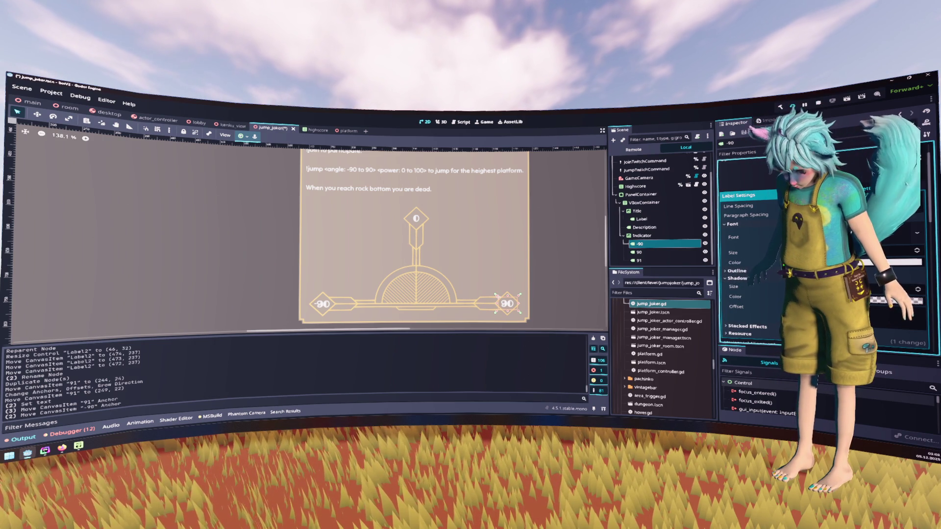
{"action": "left_click", "coordinate": [896, 300]}
{"action": "left_click", "coordinate": [918, 250]}
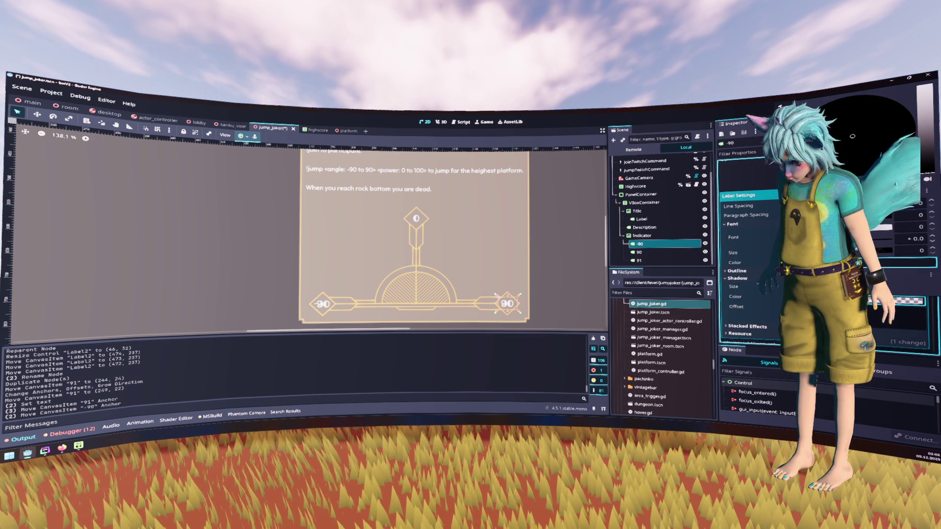
{"action": "type", "text": "255"}
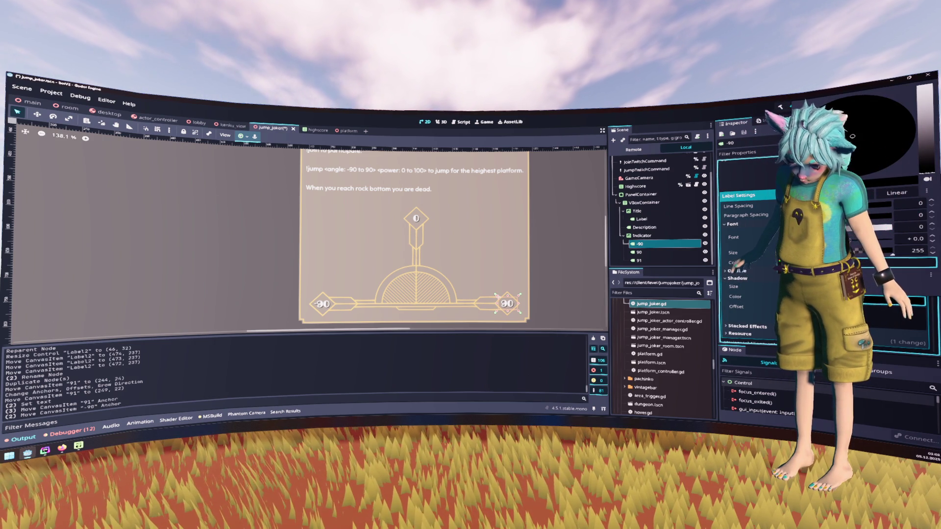
{"action": "left_click", "coordinate": [774, 302]}
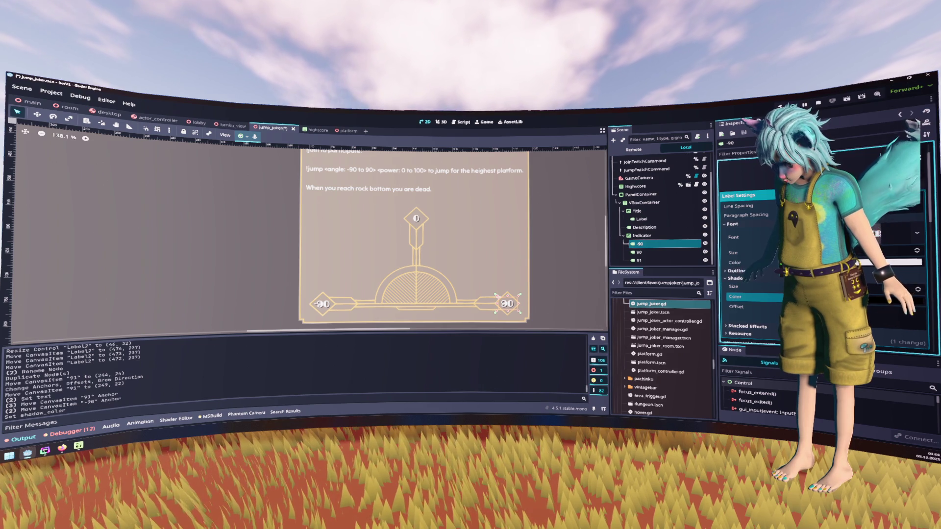
{"action": "left_click", "coordinate": [917, 289]}
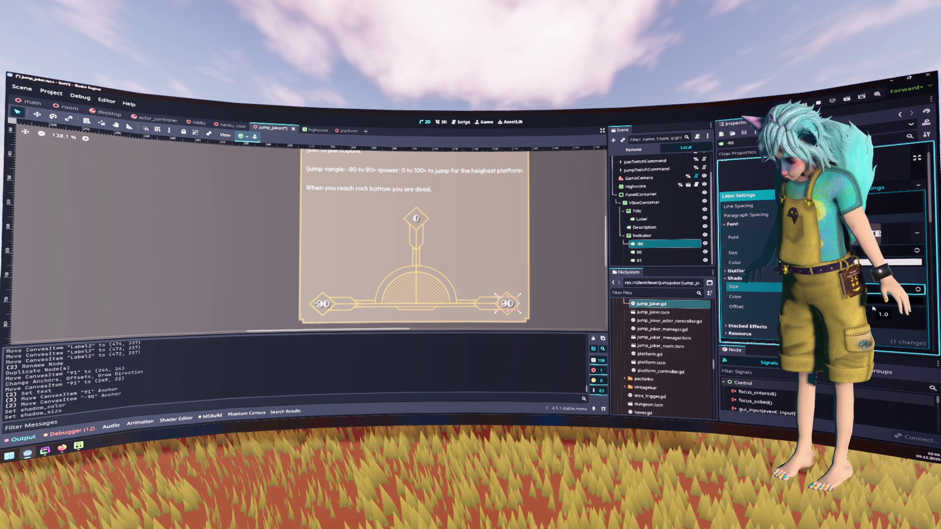
{"action": "left_click", "coordinate": [553, 266]}
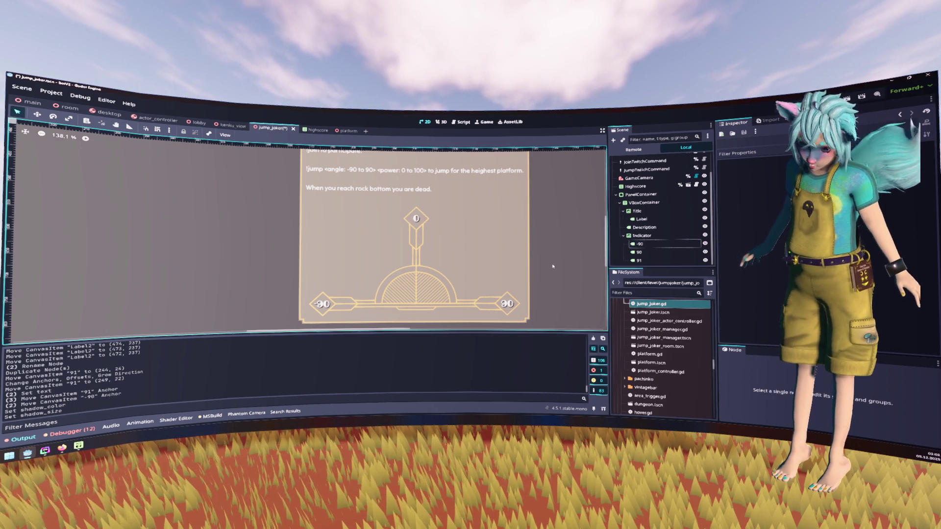
{"action": "scroll", "coordinate": [552, 266], "scroll_direction": "down", "scroll_amount": 4}
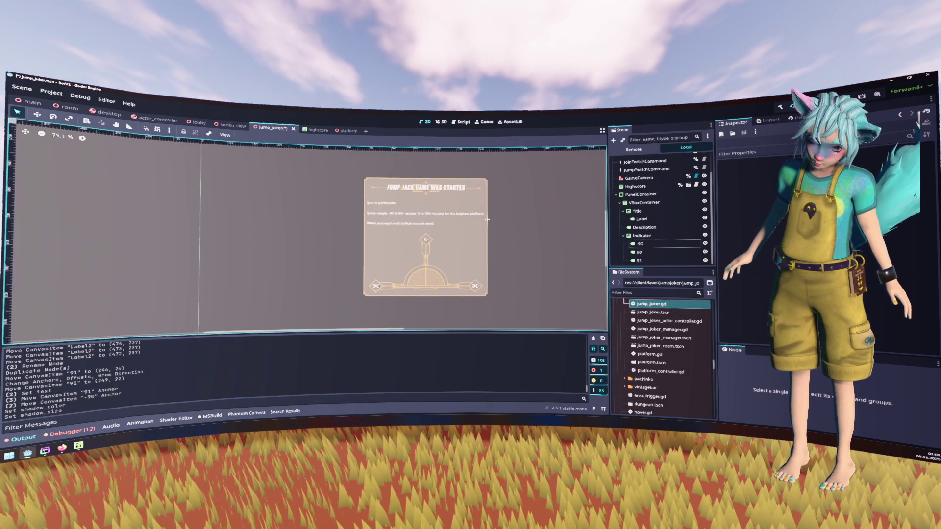
{"action": "scroll", "coordinate": [486, 216], "scroll_direction": "up", "scroll_amount": 2}
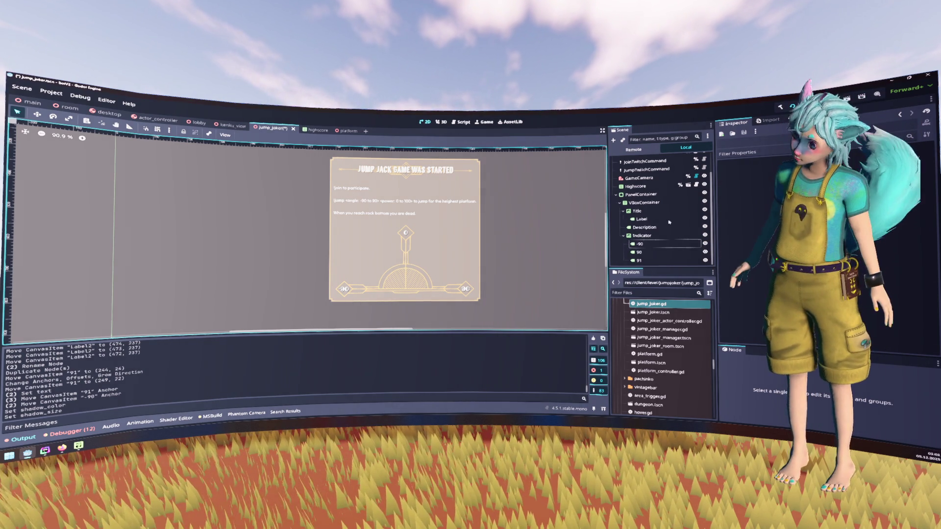
Delete the jump instructions line from the Description label's text
{"action": "left_click", "coordinate": [644, 228]}
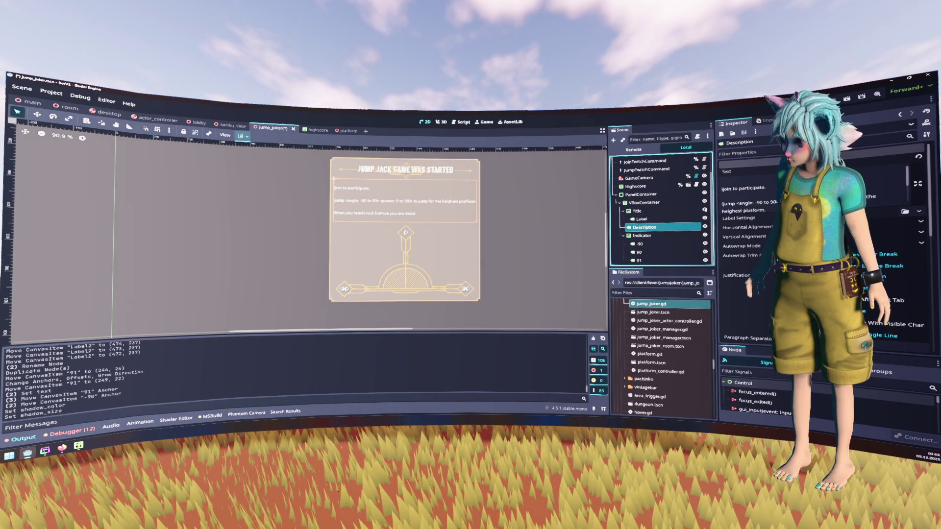
{"action": "left_click_drag", "start_coordinate": [722, 202], "coordinate": [770, 212]}
{"action": "scroll", "coordinate": [754, 196], "scroll_direction": "down", "scroll_amount": 1}
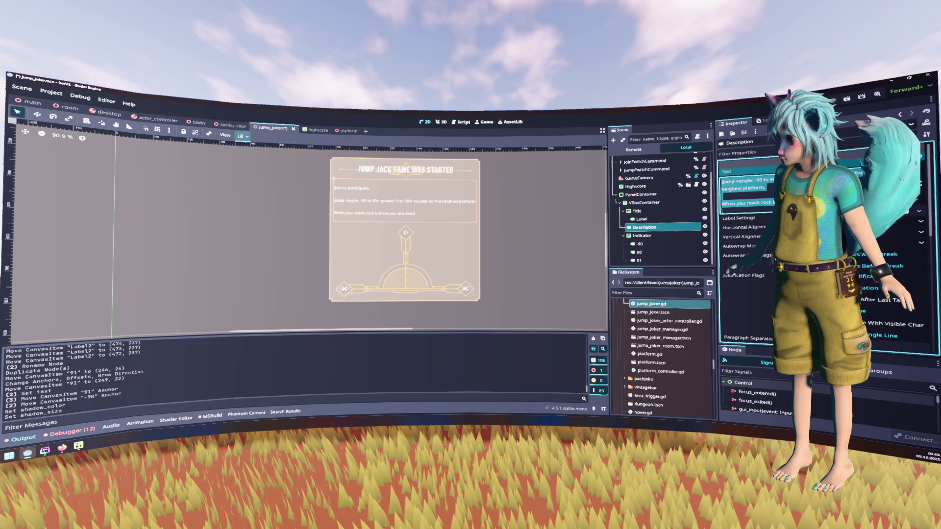
{"action": "key", "text": "BackSpace"}
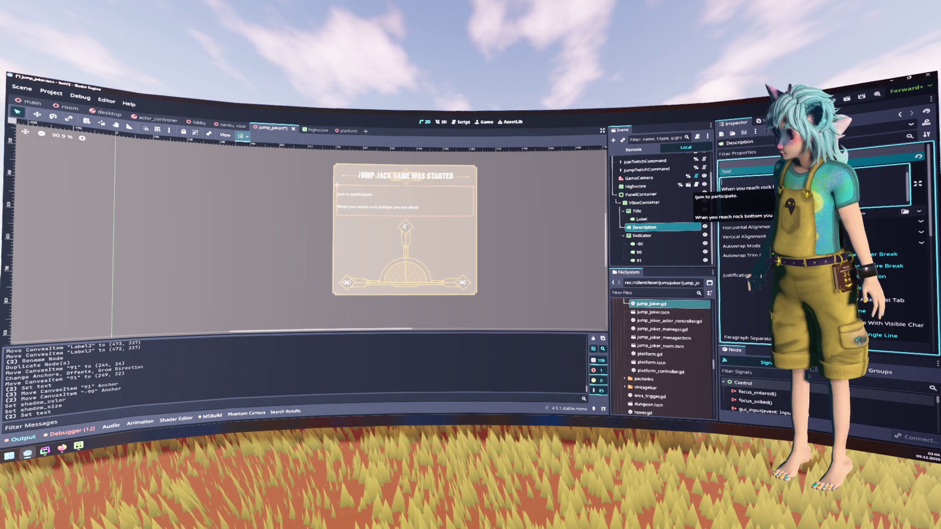
{"action": "key", "text": "BackSpace"}
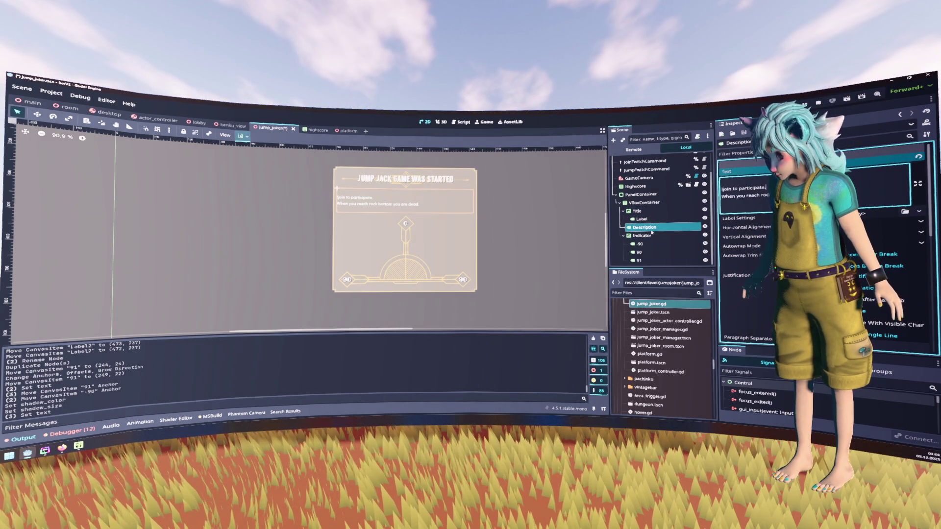
Duplicate Description, replace its text with the jump instructions line, and move it below Indicator
{"action": "key", "text": "ctrl+d"}
{"action": "left_click", "coordinate": [720, 207]}
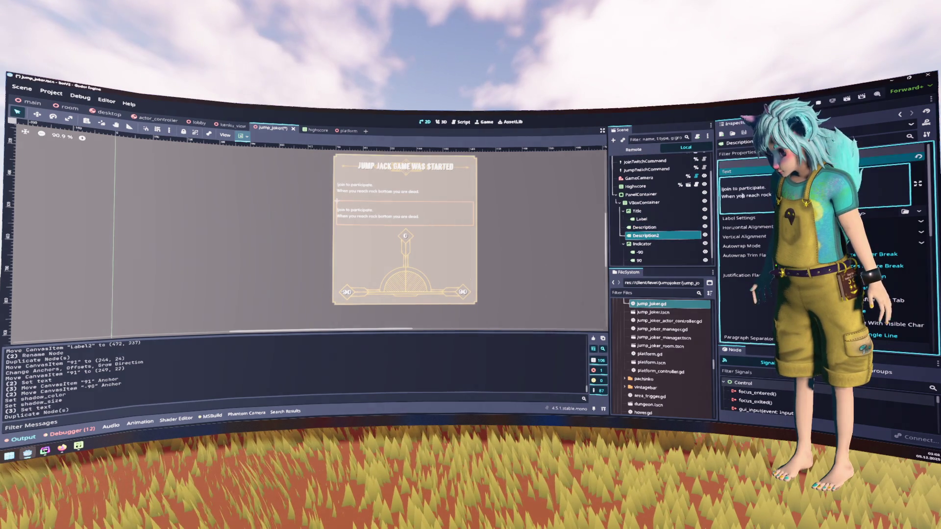
{"action": "key", "text": "ctrl+a"}
{"action": "type", "text": "jump <angle: -90 to 90> <power: 0 to 100> to jump for the heighest platform."}
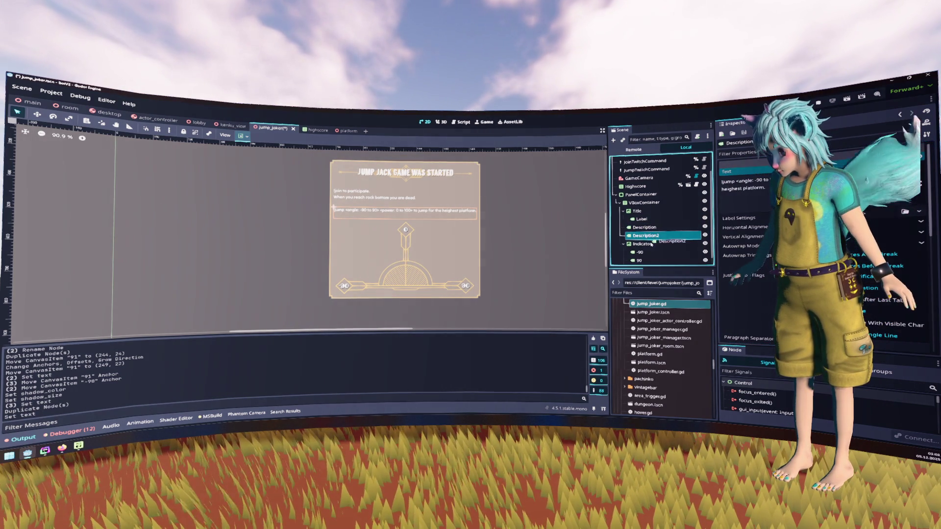
{"action": "left_click_drag", "start_coordinate": [646, 244], "coordinate": [652, 234]}
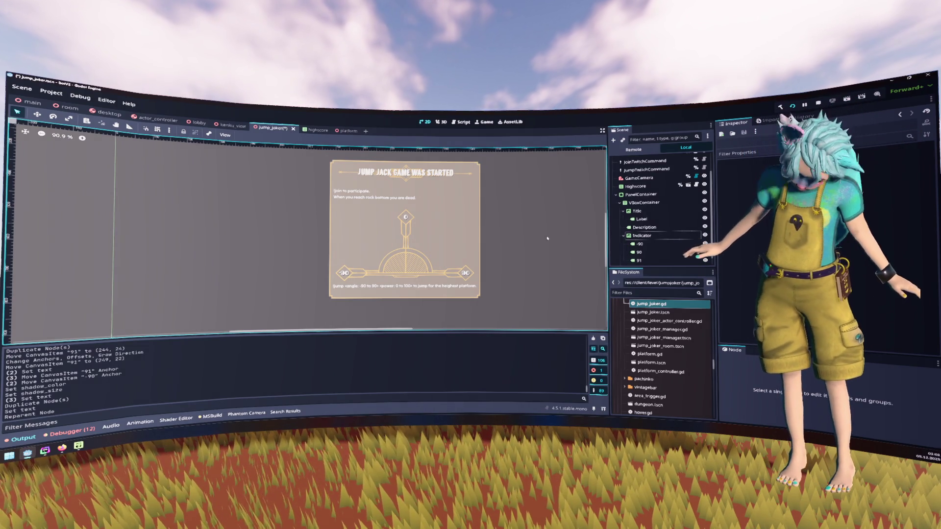
Retype the title label's text in lowercase as 'jump jack game was started', then select the Description label
{"action": "left_click", "coordinate": [658, 219]}
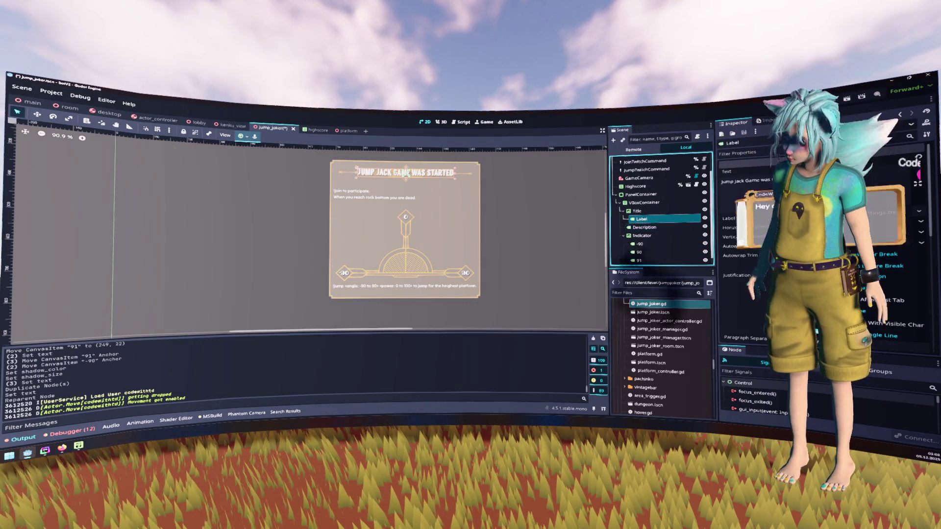
{"action": "left_click", "coordinate": [745, 189]}
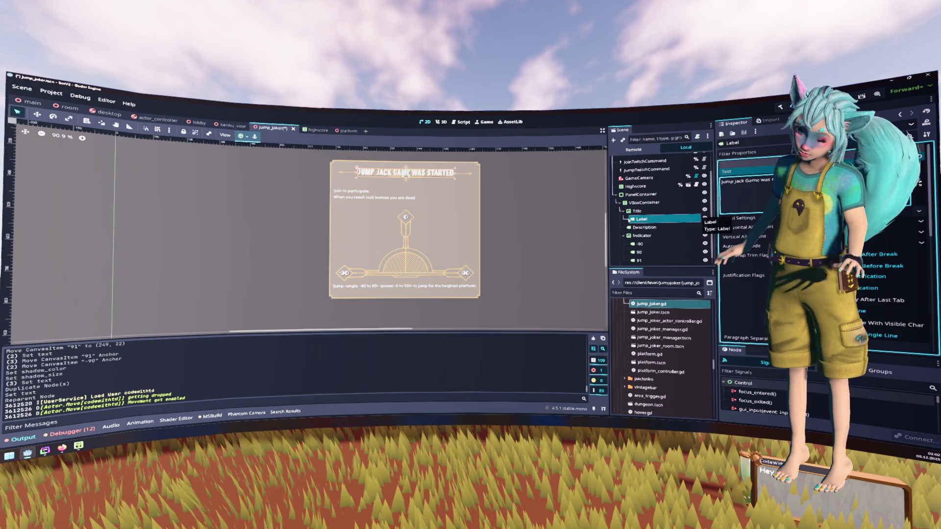
{"action": "left_click", "coordinate": [538, 201]}
{"action": "left_click_drag", "start_coordinate": [514, 178], "coordinate": [507, 186]}
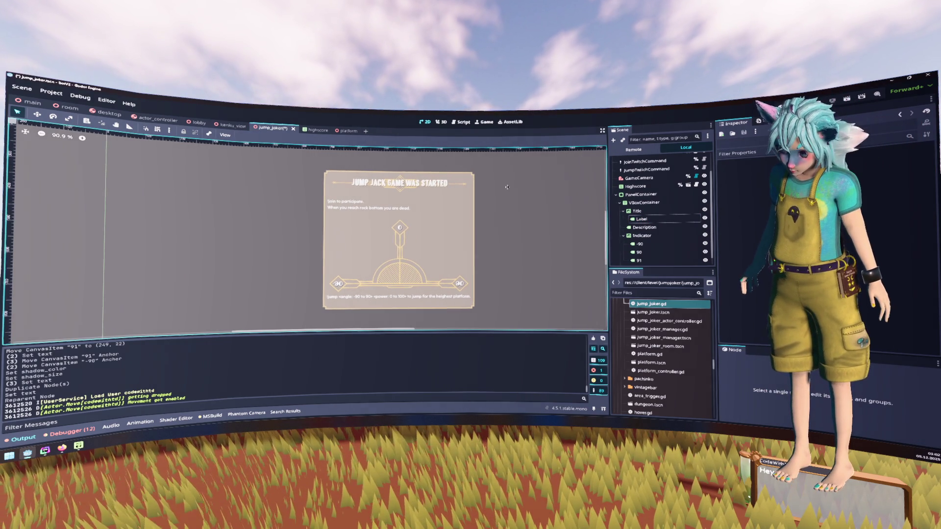
{"action": "left_click", "coordinate": [431, 183]}
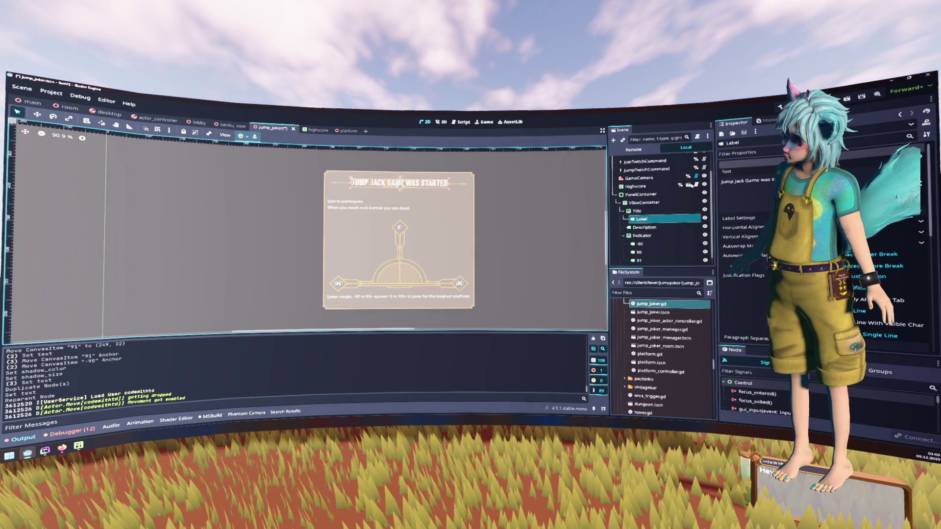
{"action": "left_click", "coordinate": [744, 189]}
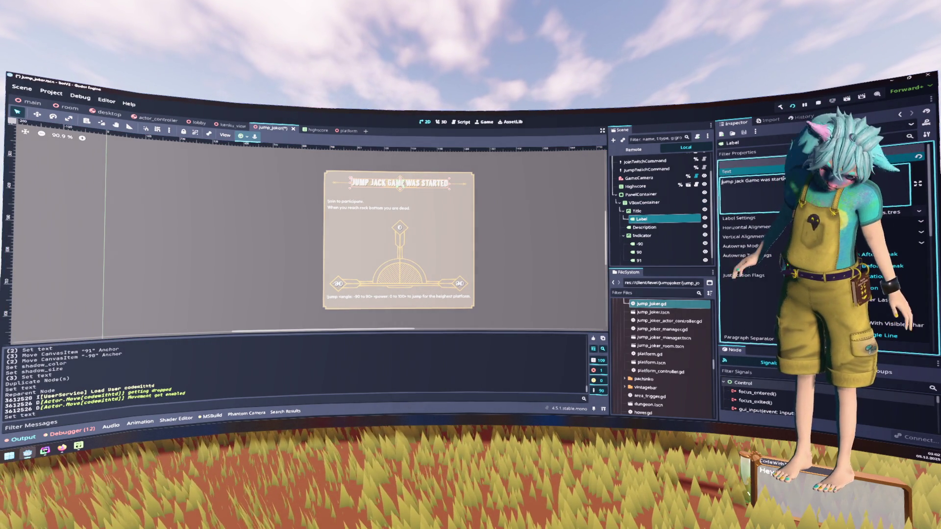
{"action": "type", "text": "a"}
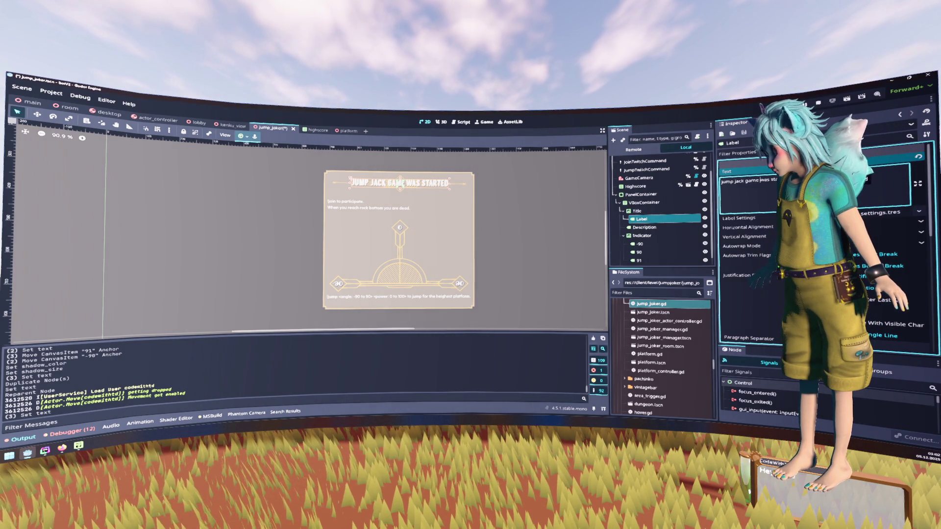
{"action": "left_click", "coordinate": [488, 187]}
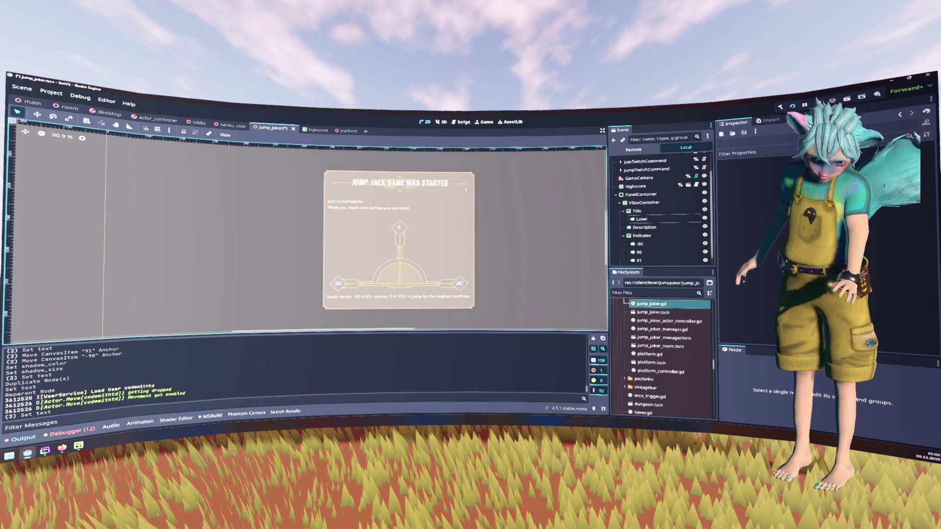
{"action": "left_click", "coordinate": [669, 220]}
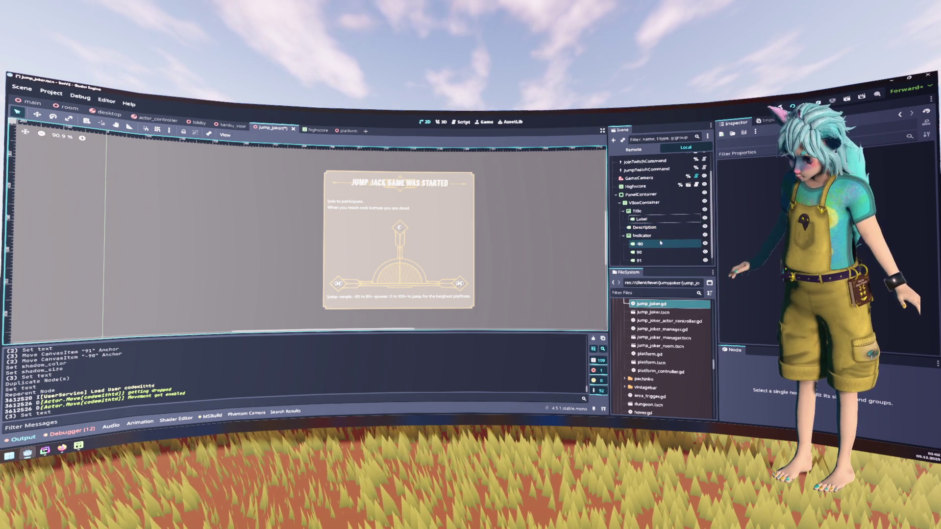
{"action": "left_click", "coordinate": [665, 227]}
Trim the description to 'join to participate.' and give it new LabelSettings with a larger font size
{"action": "left_click", "coordinate": [766, 188]}
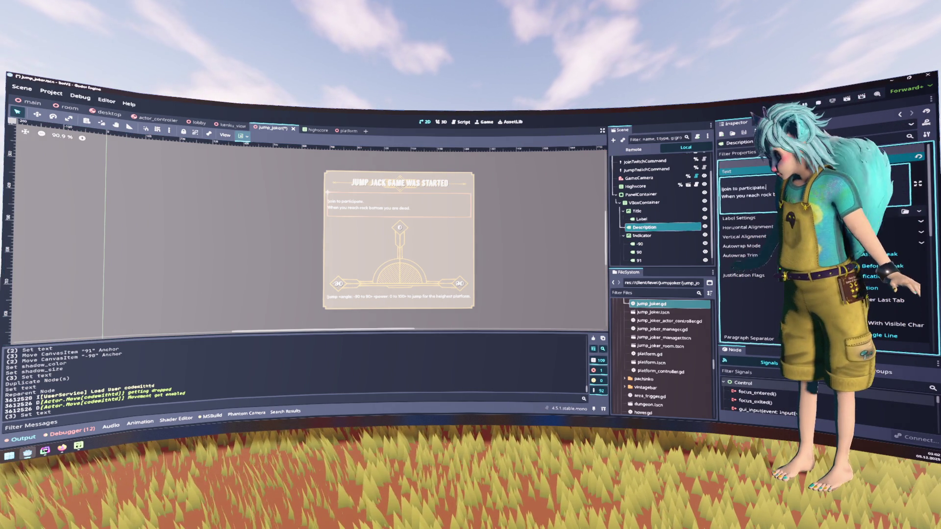
{"action": "key", "text": "BackSpace"}
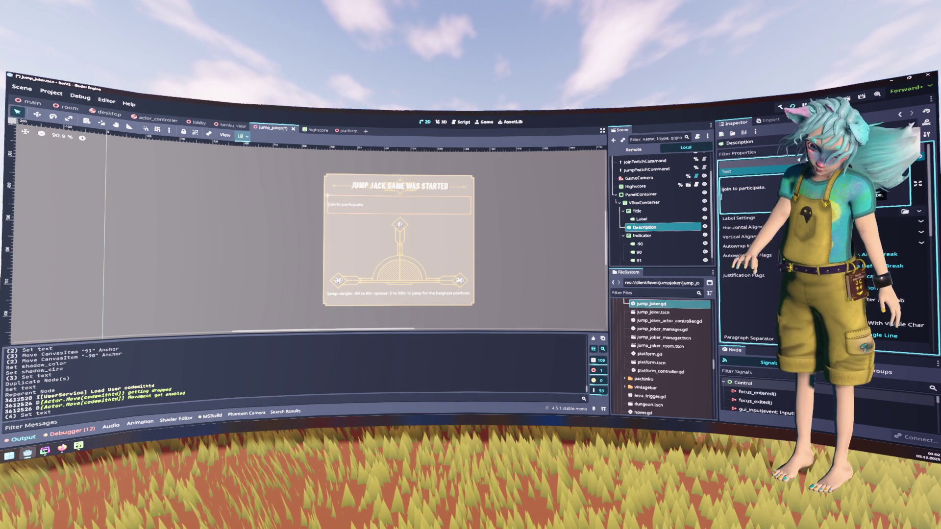
{"action": "left_click", "coordinate": [867, 218]}
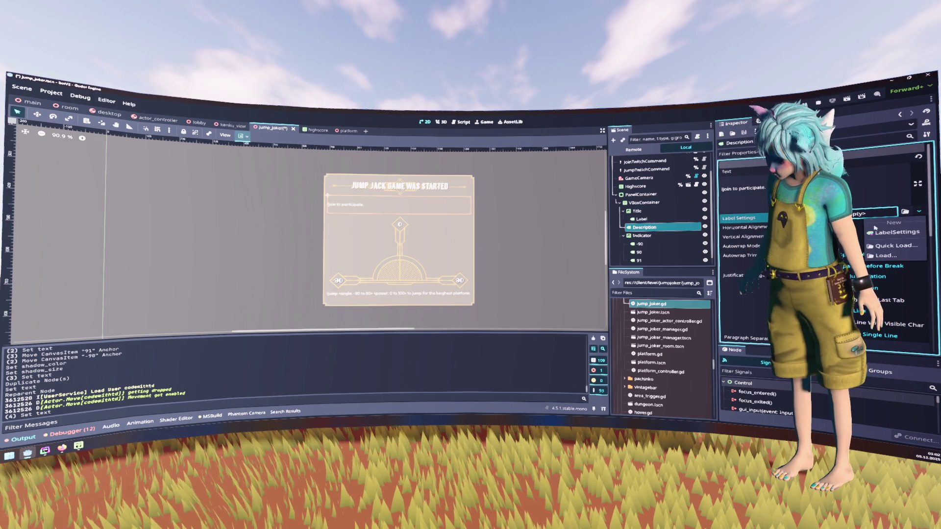
{"action": "left_click", "coordinate": [880, 233]}
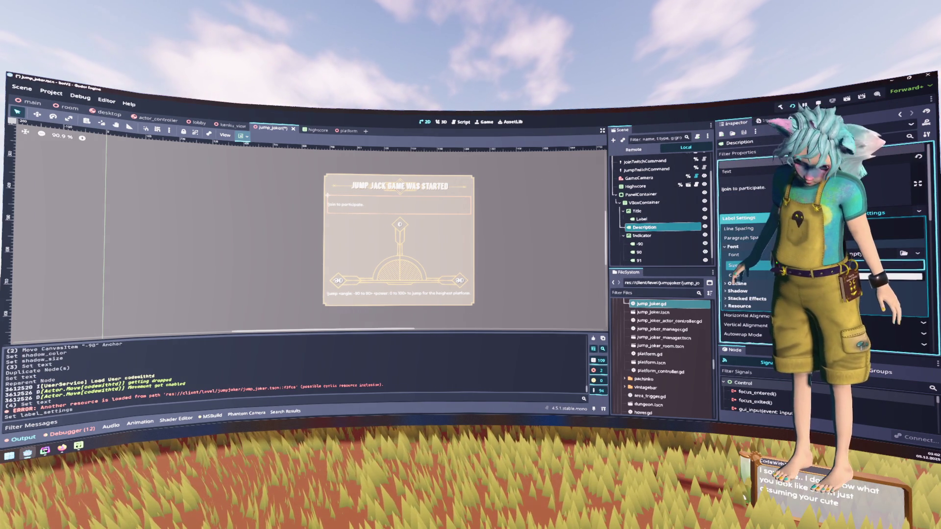
{"action": "left_click_drag", "start_coordinate": [882, 264], "coordinate": [901, 265]}
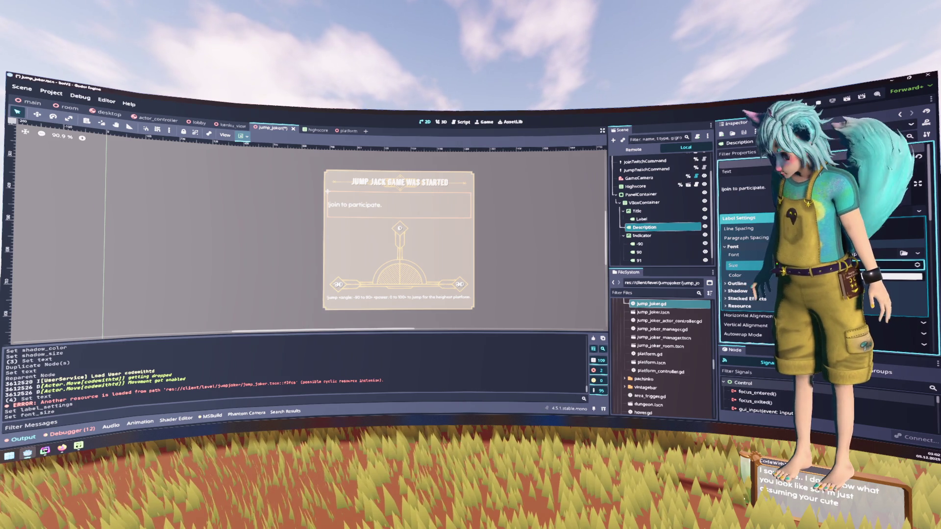
{"action": "key", "text": "BackSpace"}
{"action": "key", "text": "BackSpace"}
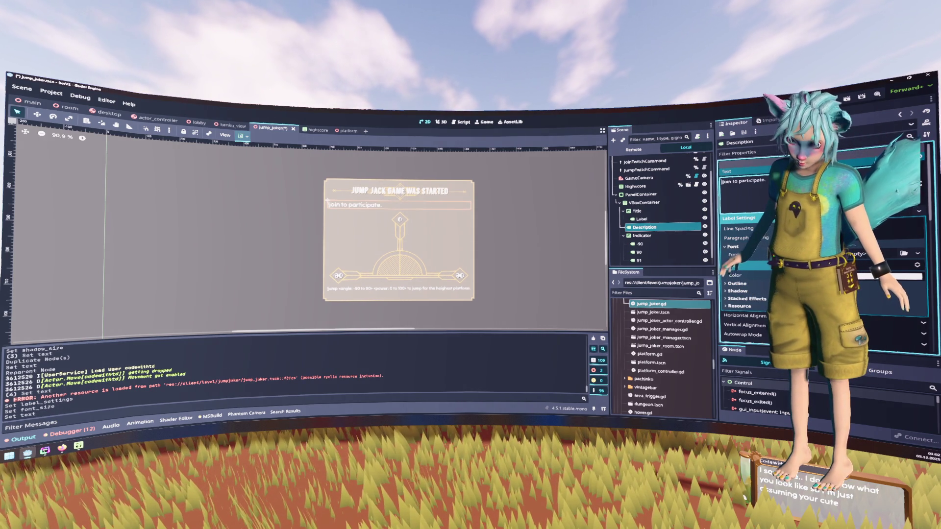
Centre the description horizontally and vertically, apply a loaded font, and reopen the font chooser
{"action": "scroll", "coordinate": [745, 264], "scroll_direction": "down", "scroll_amount": 3}
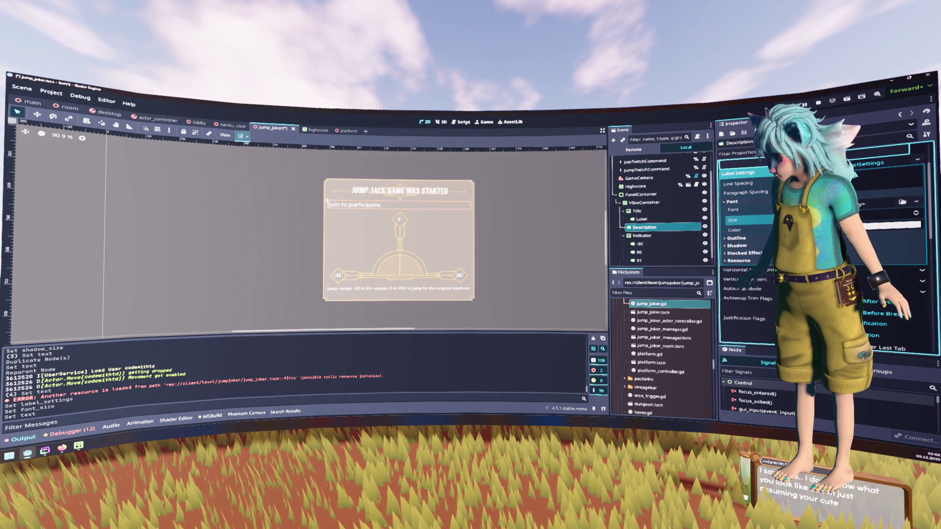
{"action": "left_click", "coordinate": [897, 225]}
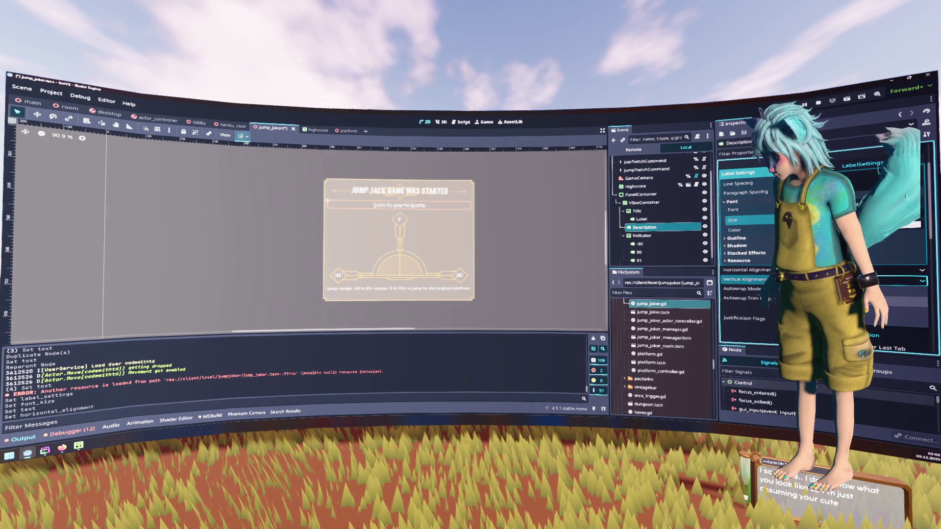
{"action": "left_click", "coordinate": [922, 281]}
{"action": "scroll", "coordinate": [823, 245], "scroll_direction": "up", "scroll_amount": 3}
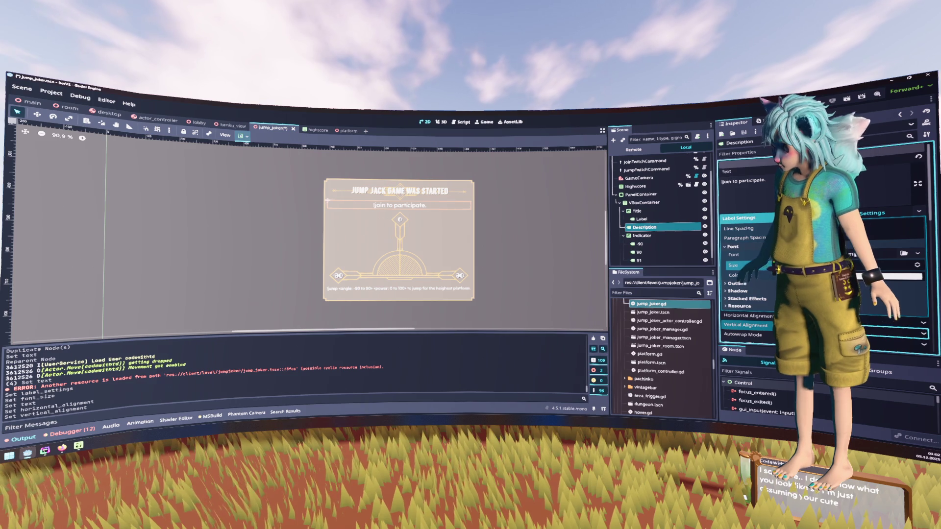
{"action": "left_click", "coordinate": [903, 253]}
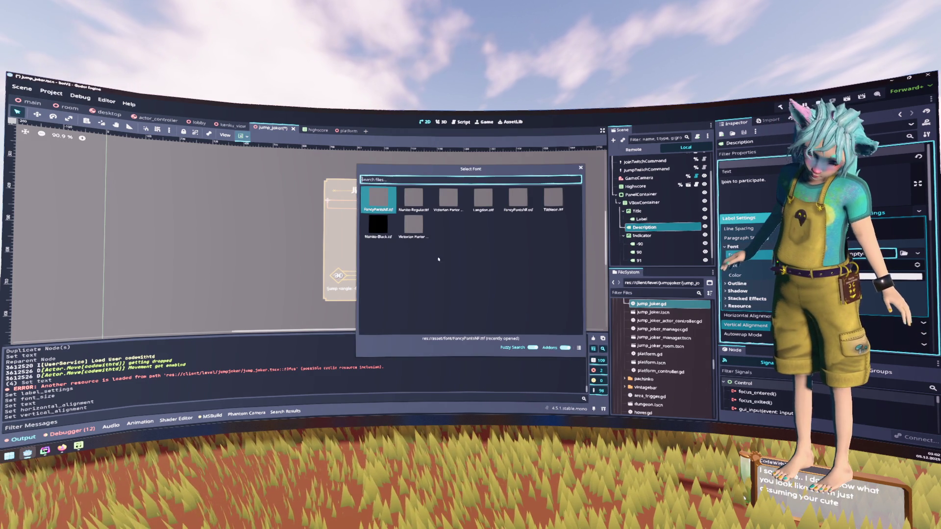
{"action": "left_click", "coordinate": [420, 205]}
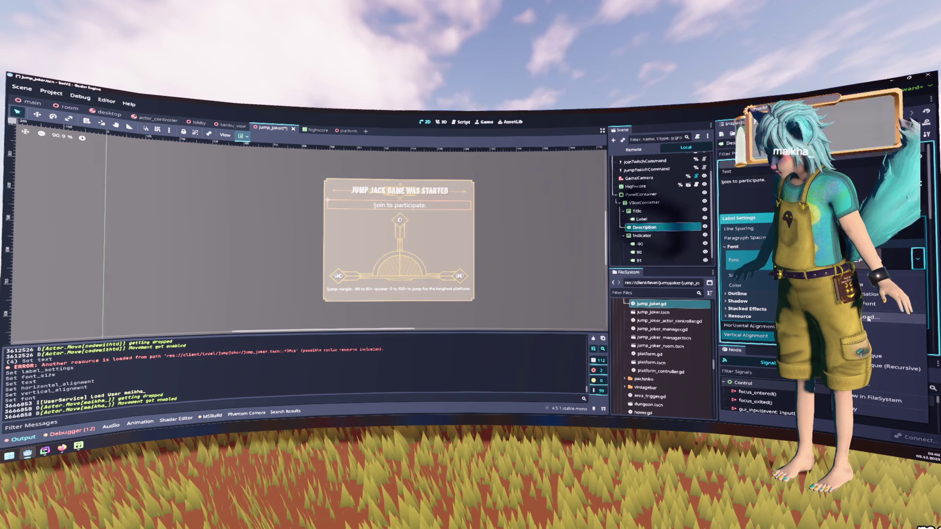
{"action": "left_click", "coordinate": [917, 260]}
{"action": "left_click_drag", "start_coordinate": [482, 168], "coordinate": [621, 208]}
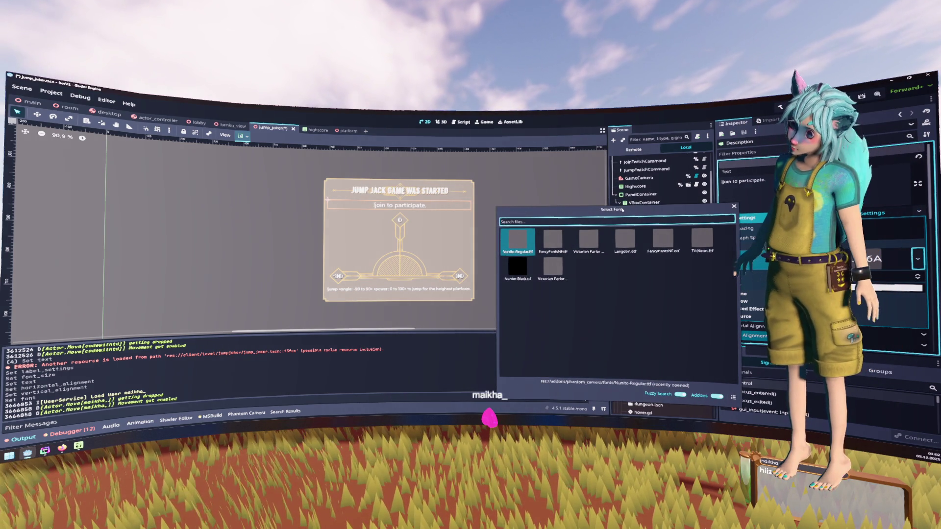
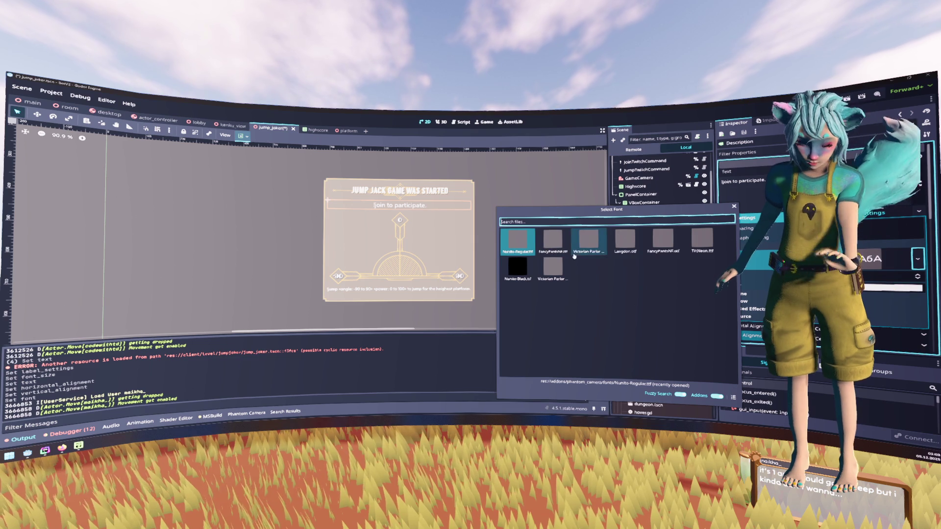
Quick Load Langdon.otf as the font of the 'join to participate' description label
{"action": "double_click", "coordinate": [517, 271]}
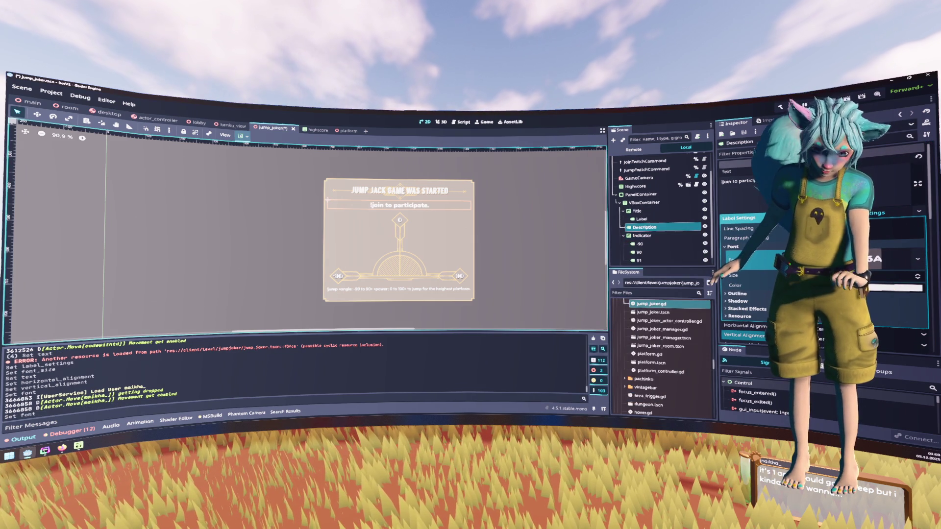
{"action": "left_click", "coordinate": [916, 259]}
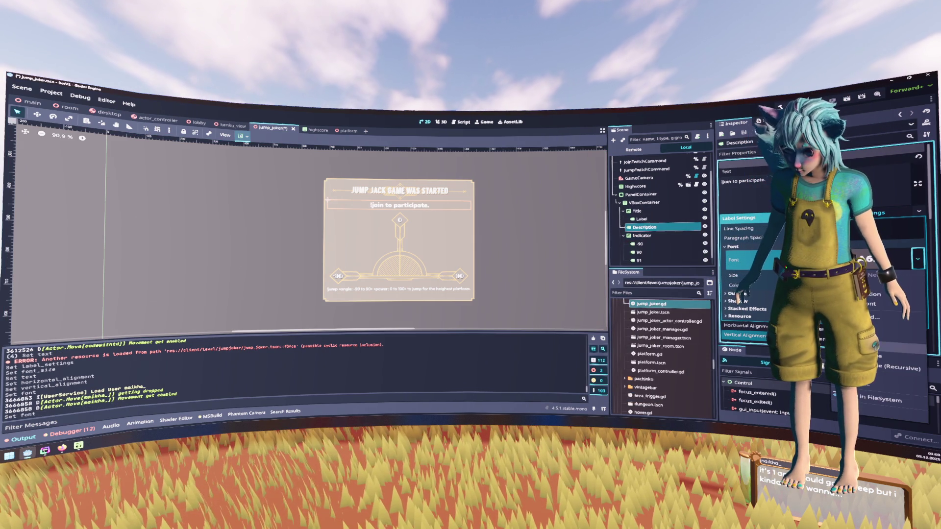
{"action": "left_click", "coordinate": [885, 317]}
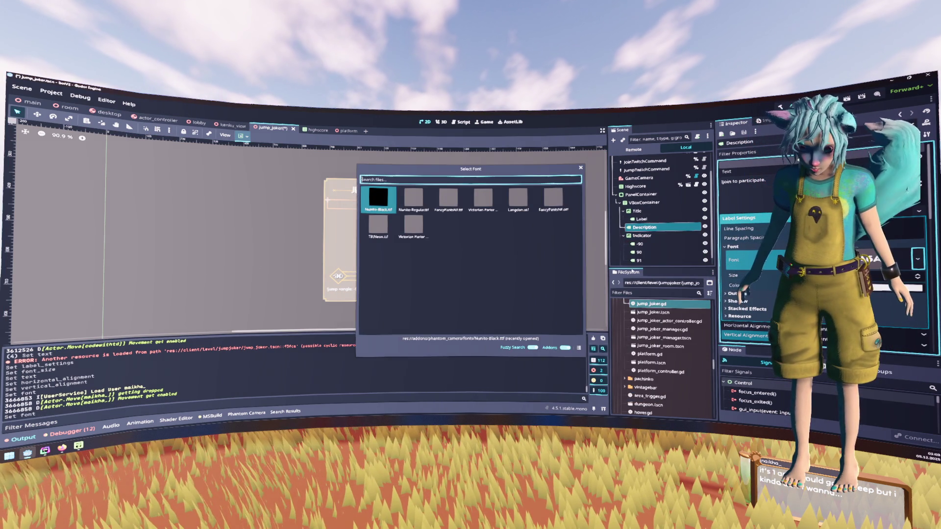
{"action": "double_click", "coordinate": [535, 199]}
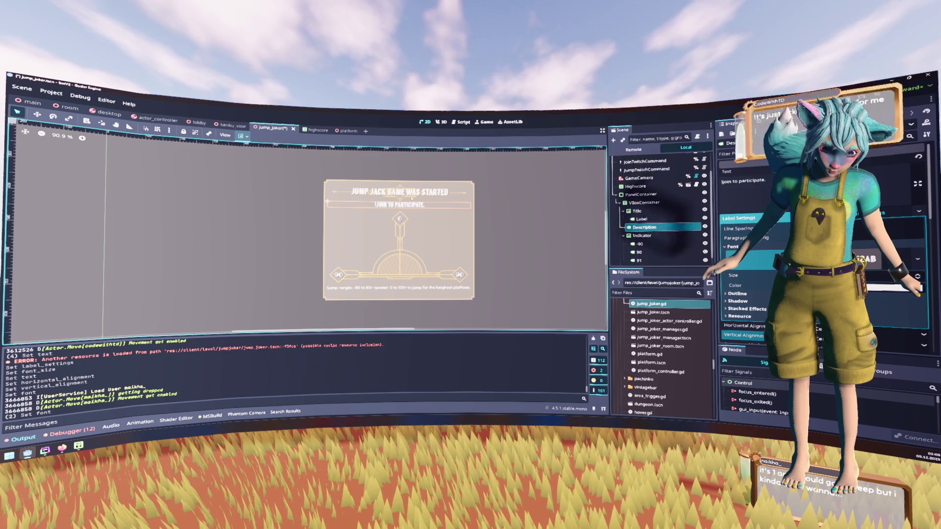
{"action": "scroll", "coordinate": [412, 198], "scroll_direction": "up", "scroll_amount": 10}
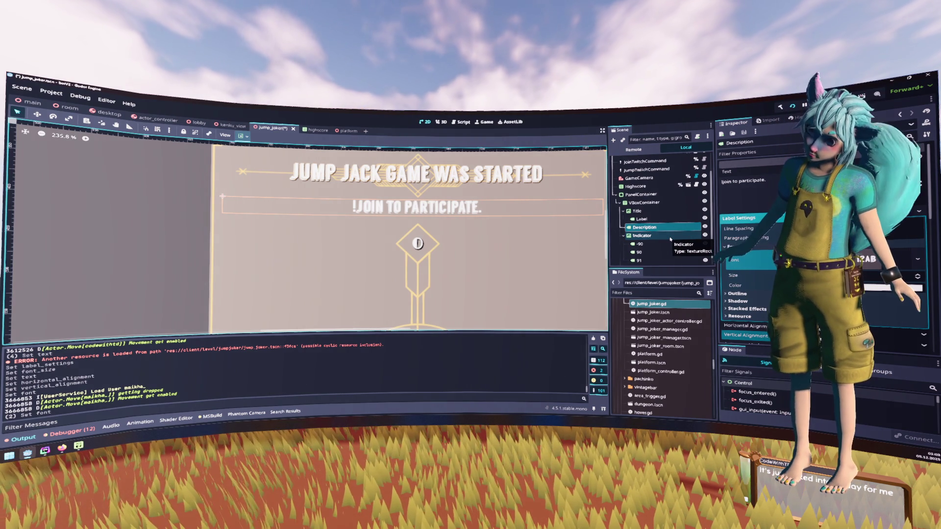
Switch the description label's font to FancyPants via Quick Load
{"action": "left_click", "coordinate": [919, 259]}
{"action": "left_click", "coordinate": [877, 295]}
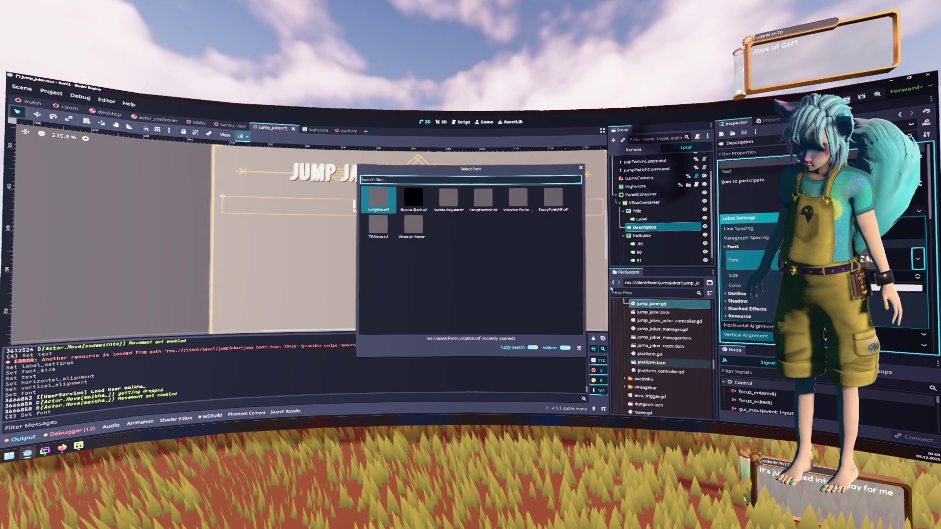
{"action": "left_click", "coordinate": [554, 198]}
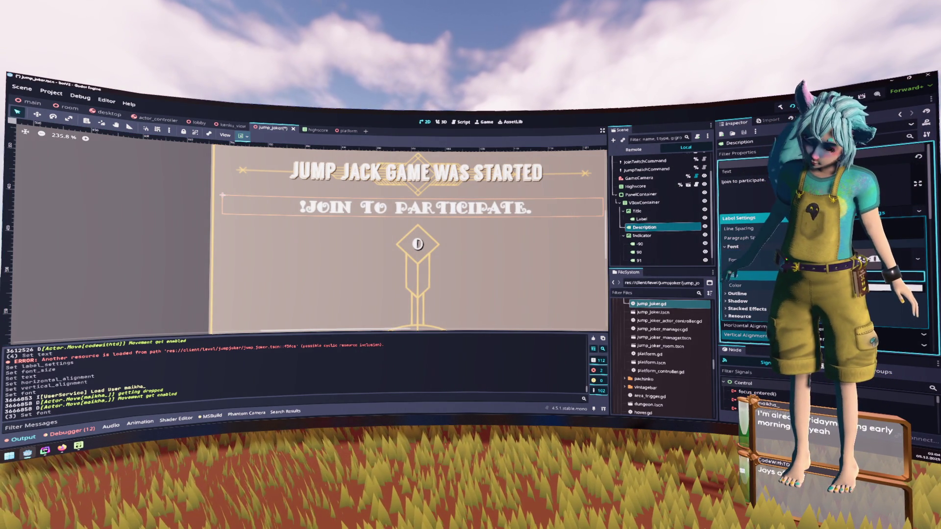
{"action": "scroll", "coordinate": [833, 276], "scroll_direction": "up", "scroll_amount": 2}
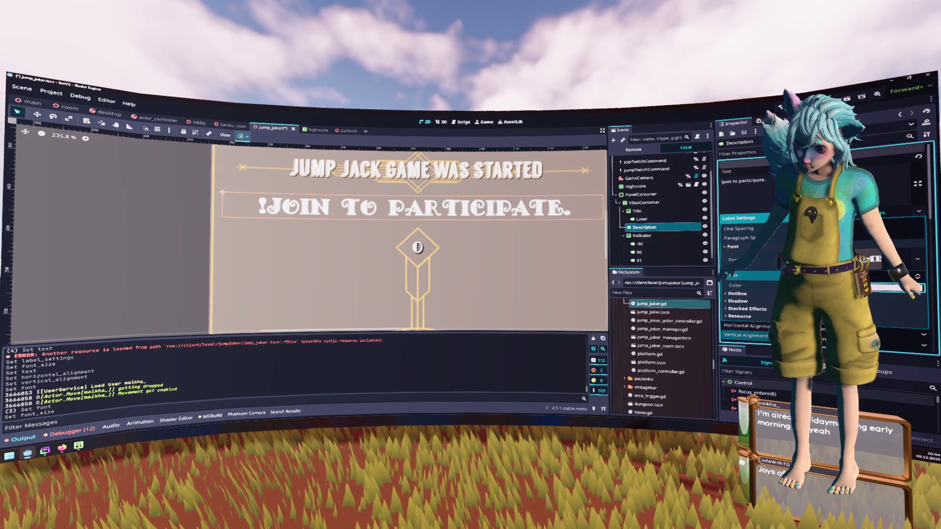
Colour the description text pink using the Font Color picker
{"action": "left_click", "coordinate": [895, 288]}
{"action": "left_click_drag", "start_coordinate": [927, 165], "coordinate": [934, 172]}
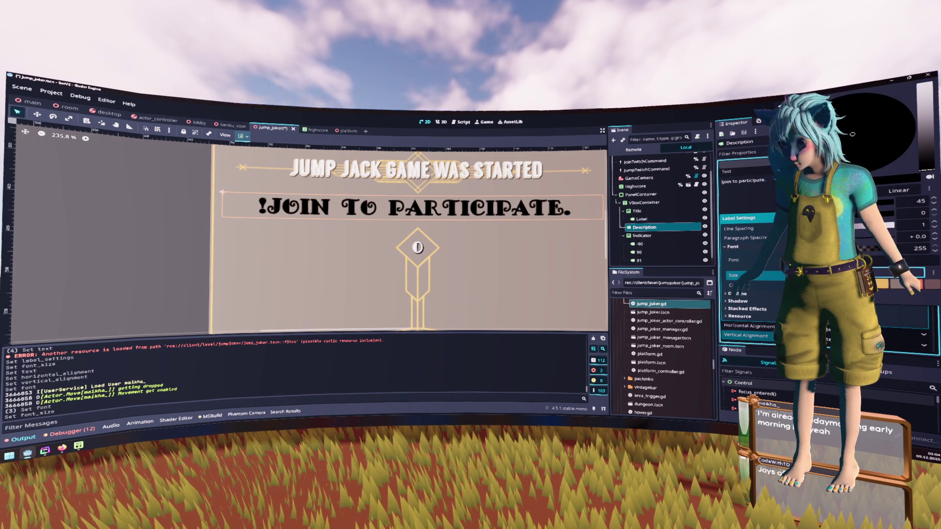
{"action": "left_click", "coordinate": [913, 117]}
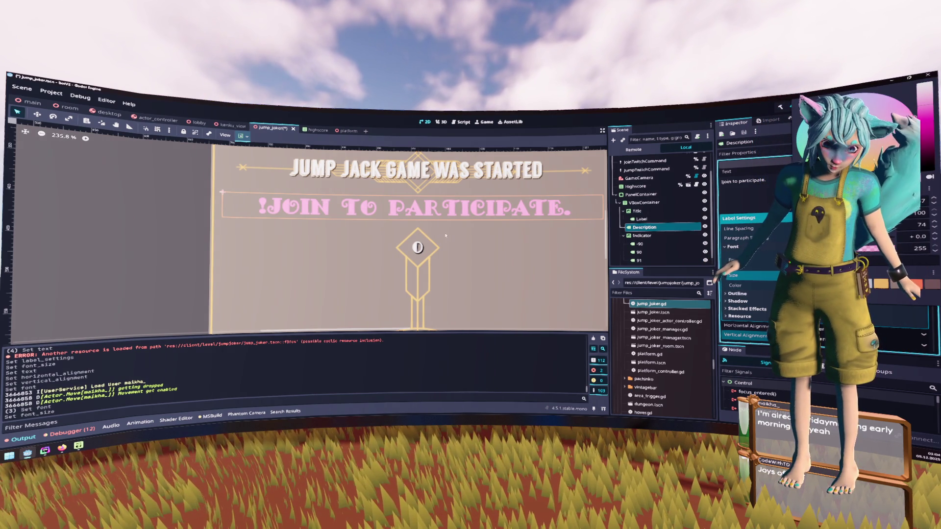
{"action": "scroll", "coordinate": [513, 252], "scroll_direction": "down", "scroll_amount": 6}
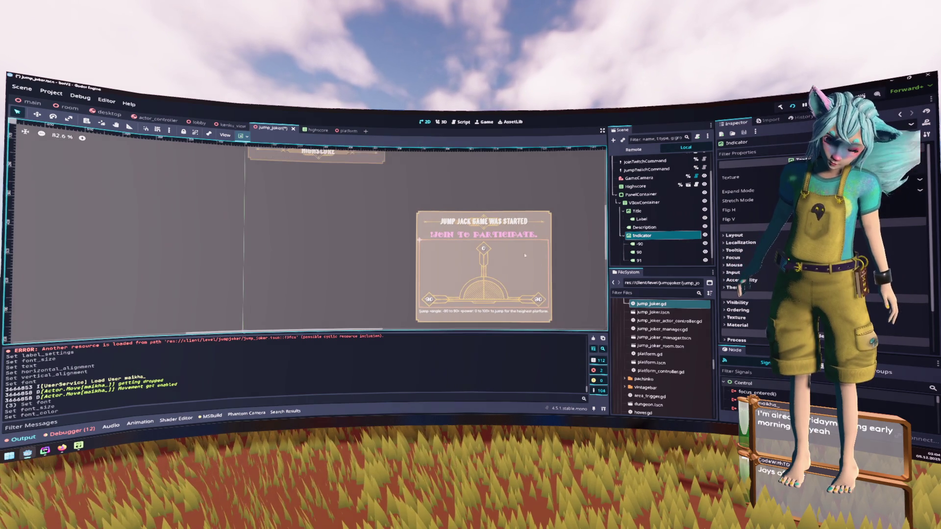
Recolour Description2's Label Settings font, then set the Description label's Font Color to gold
{"action": "left_click", "coordinate": [489, 214]}
{"action": "left_click", "coordinate": [472, 270]}
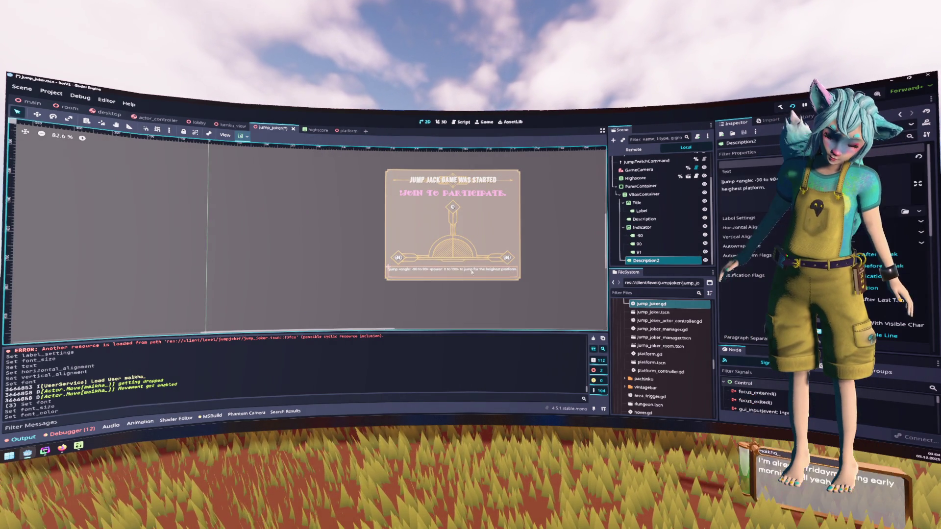
{"action": "left_click", "coordinate": [882, 212]}
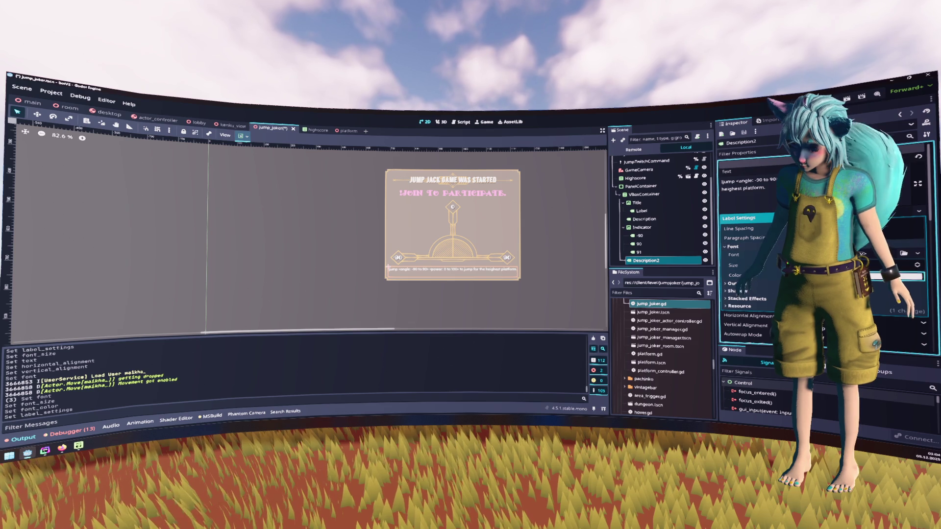
{"action": "left_click", "coordinate": [897, 277]}
{"action": "left_click", "coordinate": [780, 106]}
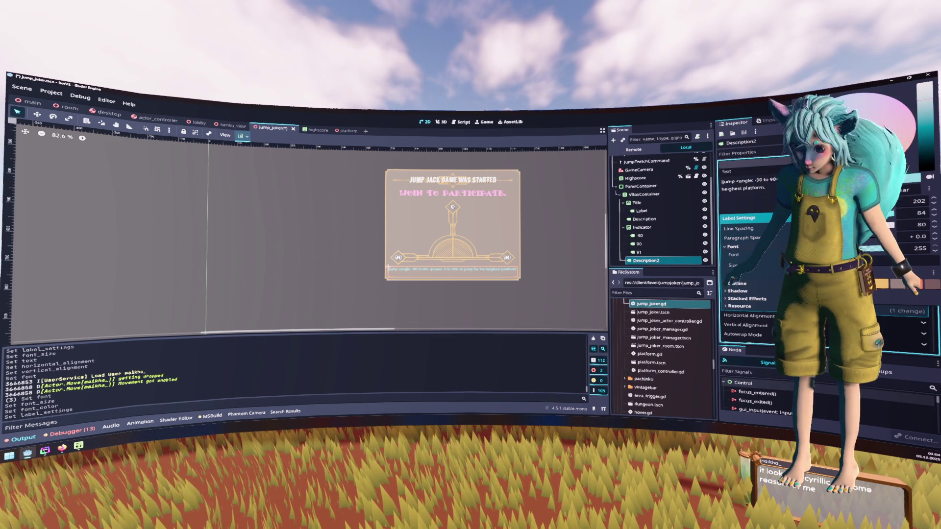
{"action": "left_click", "coordinate": [892, 300]}
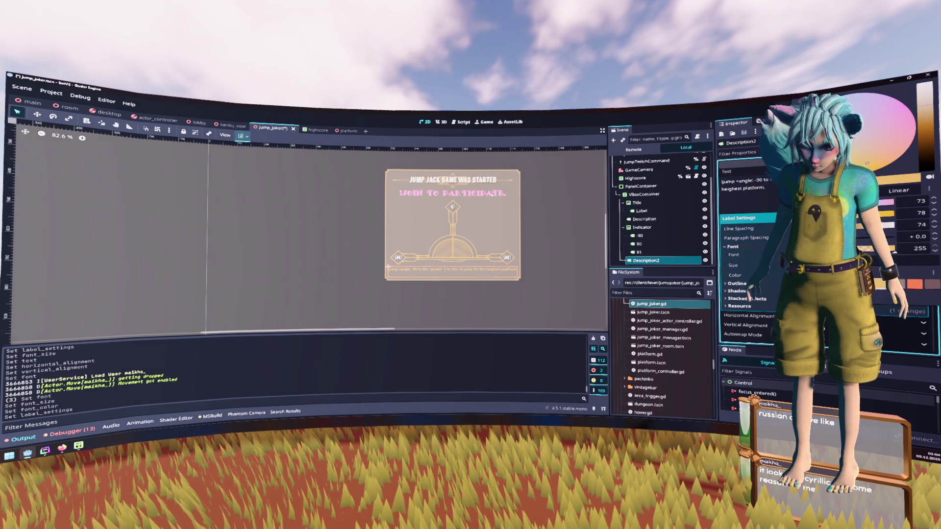
{"action": "left_click", "coordinate": [644, 219]}
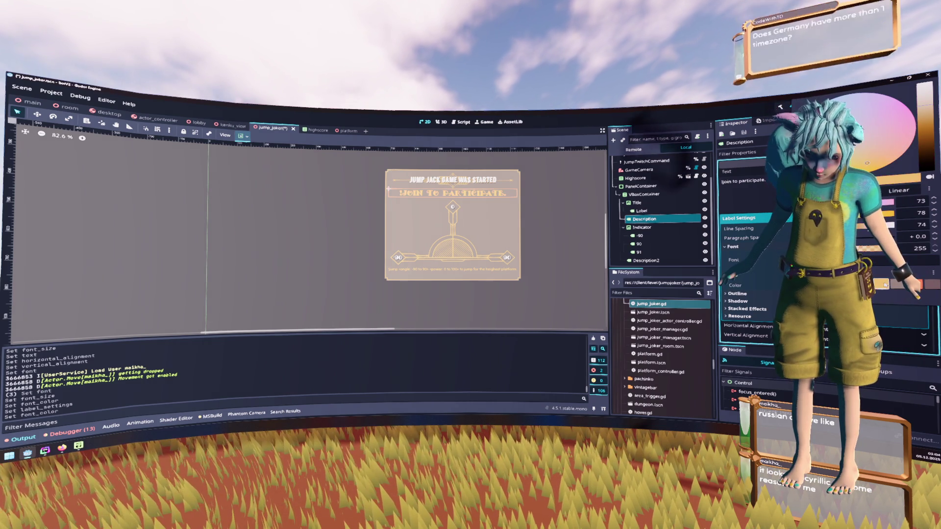
{"action": "left_click", "coordinate": [882, 284]}
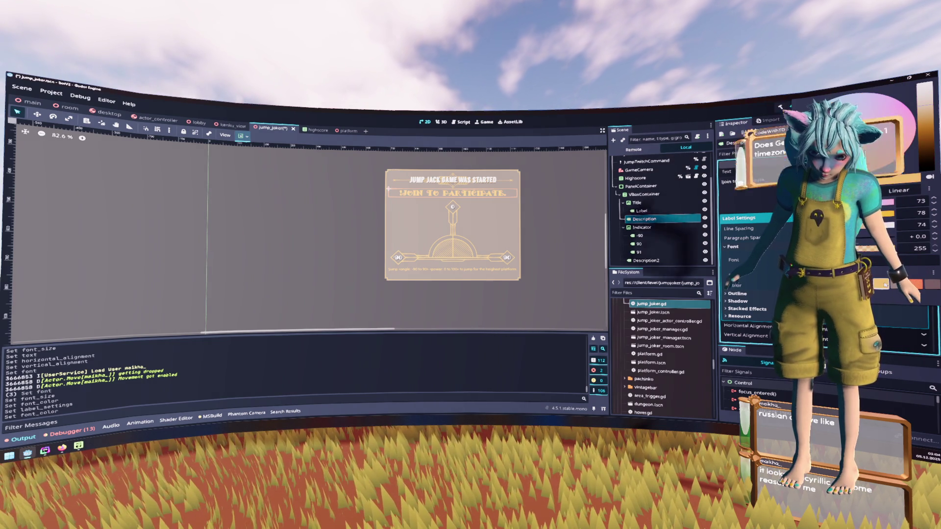
{"action": "left_click", "coordinate": [553, 195]}
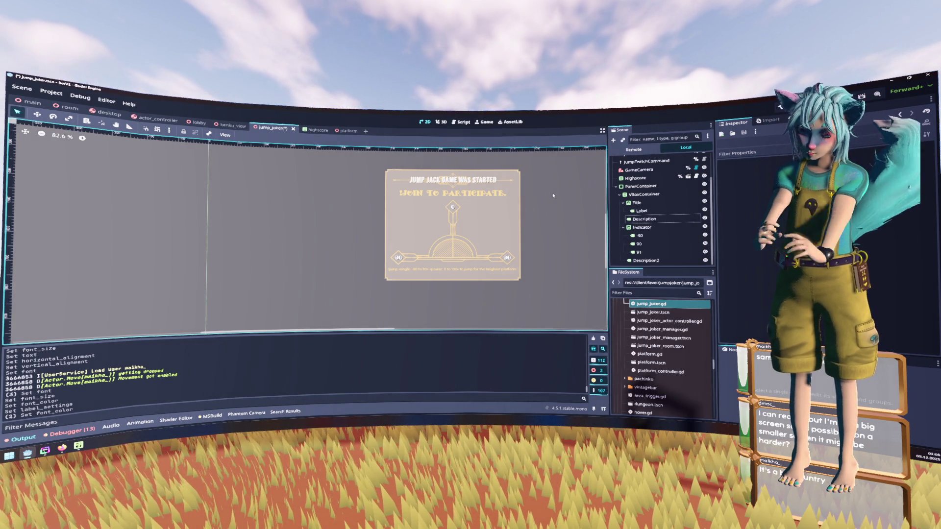
{"action": "left_click", "coordinate": [652, 220]}
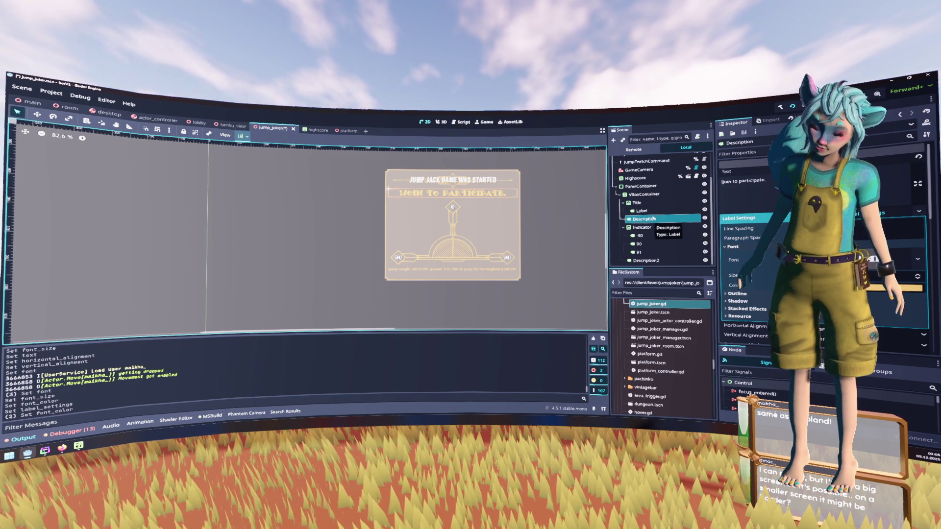
Add a RichTextLabel under VBoxContainer and move it above the Description label
{"action": "right_click", "coordinate": [642, 194]}
{"action": "left_click", "coordinate": [662, 200]}
{"action": "type", "text": "rich"}
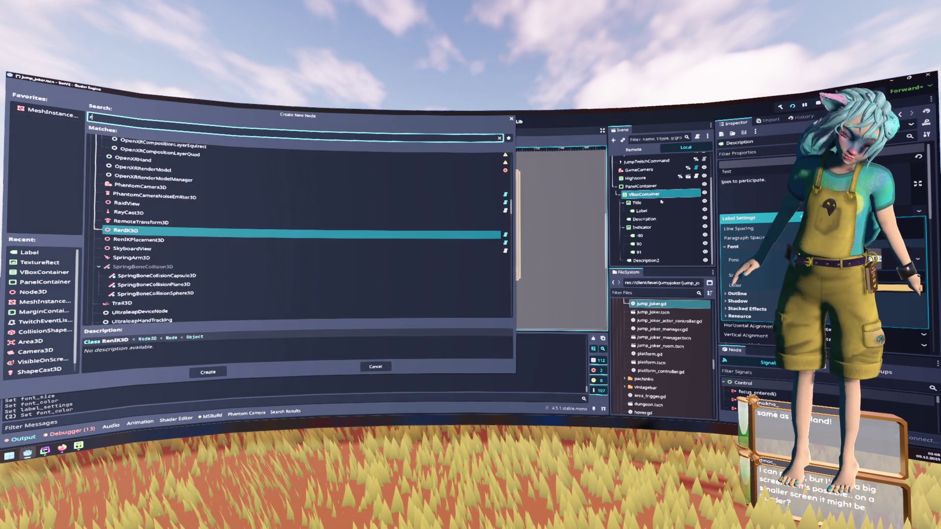
{"action": "key", "text": "Return"}
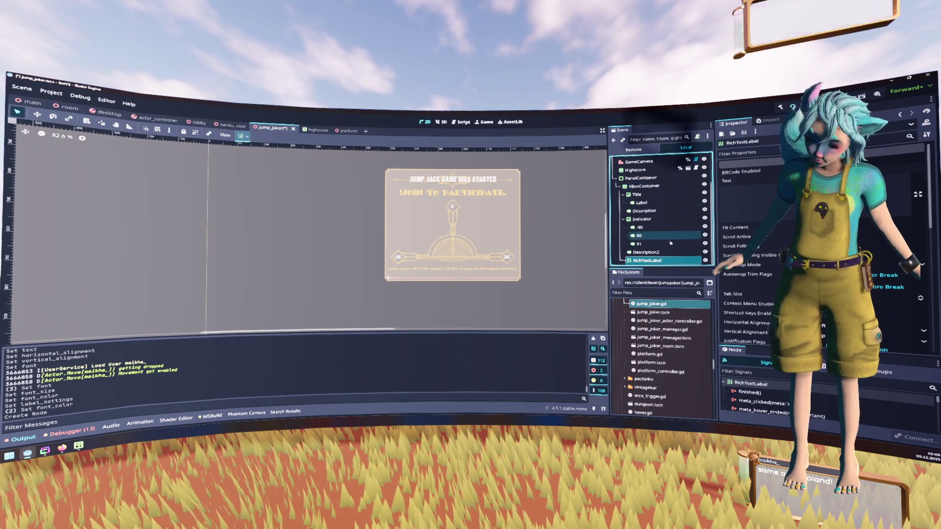
{"action": "left_click_drag", "start_coordinate": [651, 260], "coordinate": [654, 208]}
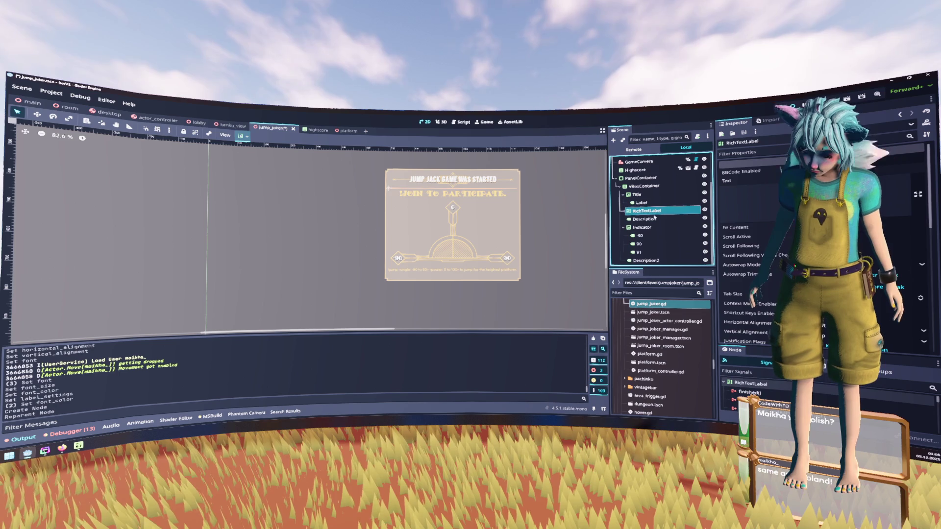
{"action": "left_click", "coordinate": [645, 219]}
{"action": "left_click", "coordinate": [646, 211]}
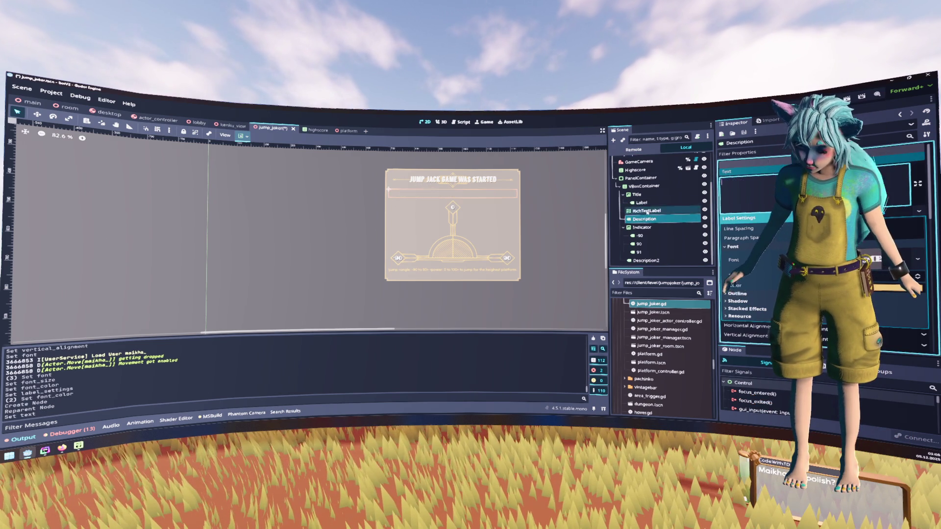
{"action": "left_click", "coordinate": [789, 171]}
{"action": "left_click", "coordinate": [750, 201]}
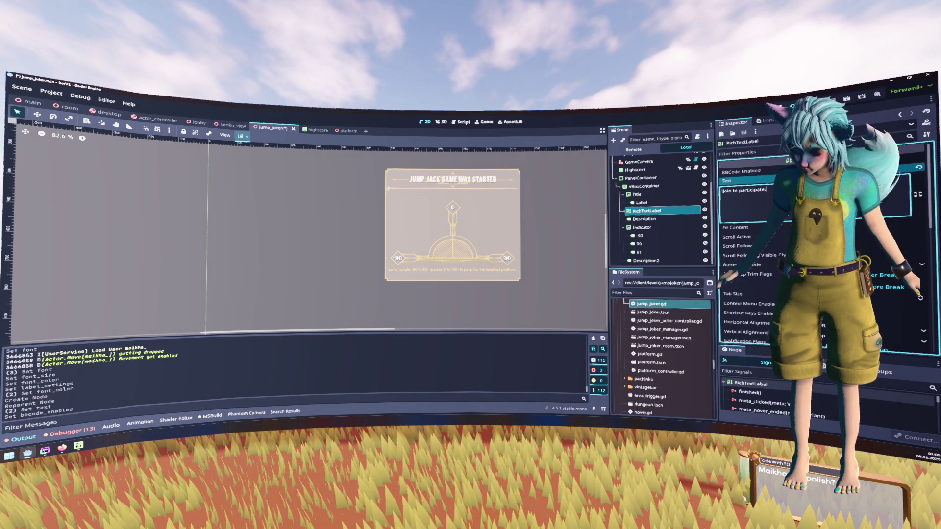
Delete the Description node and enable Fit Content on the RichTextLabel
{"action": "left_click", "coordinate": [647, 219]}
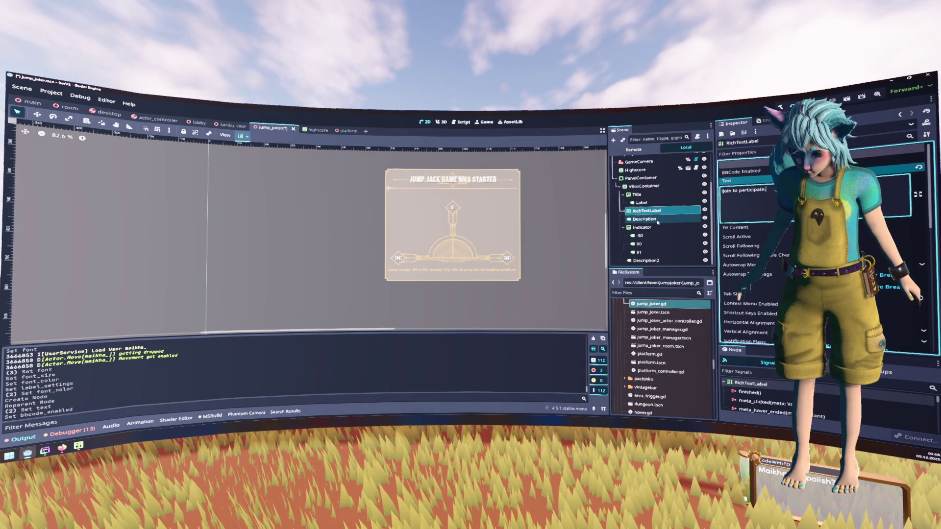
{"action": "key", "text": "Delete"}
{"action": "key", "text": "Return"}
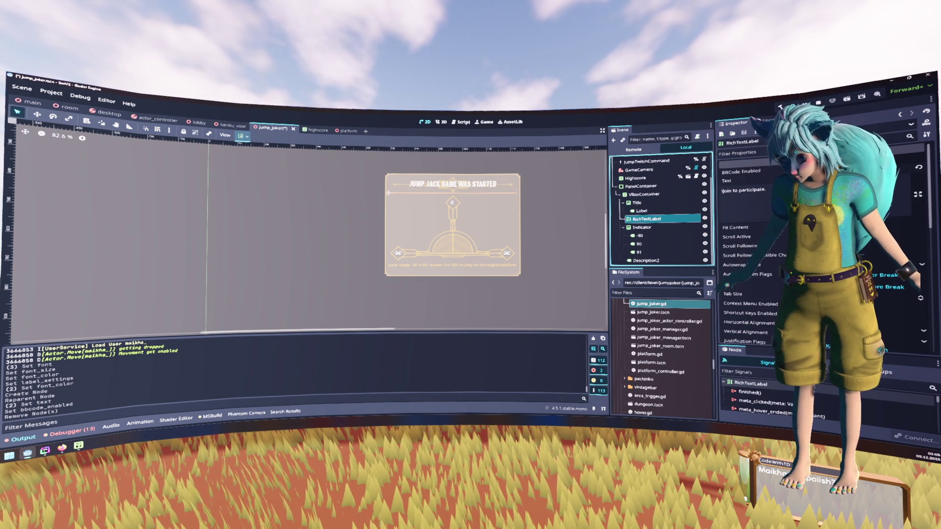
{"action": "left_click", "coordinate": [752, 229]}
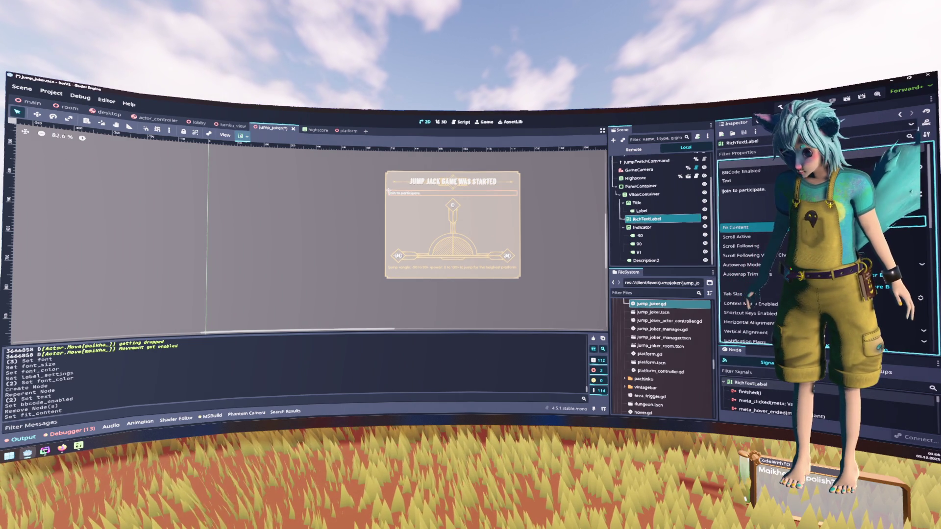
Wrap 'join to participate.' in [center][rainbow][font_size=32] BBCode tags in the Text field
{"action": "type", "text": "[size=32"}
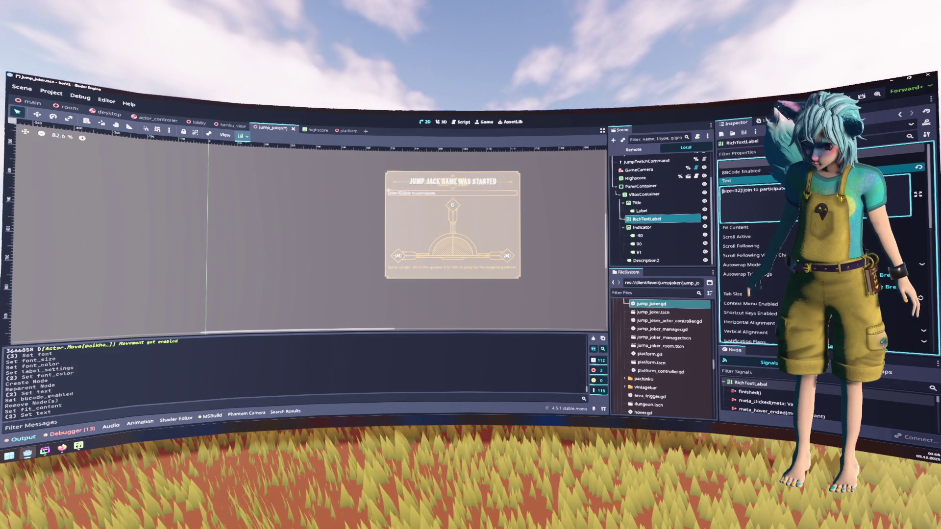
{"action": "type", "text": "t_"}
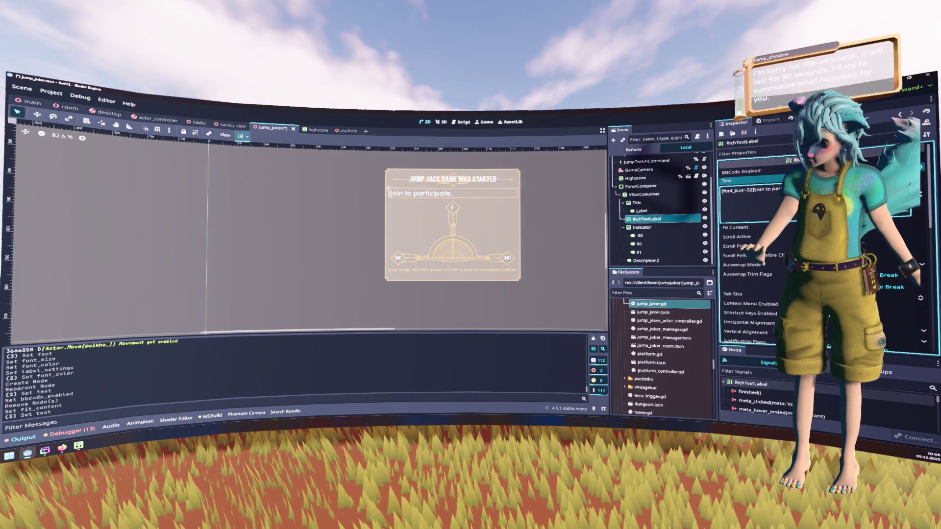
{"action": "type", "text": "[center][rainbow]"}
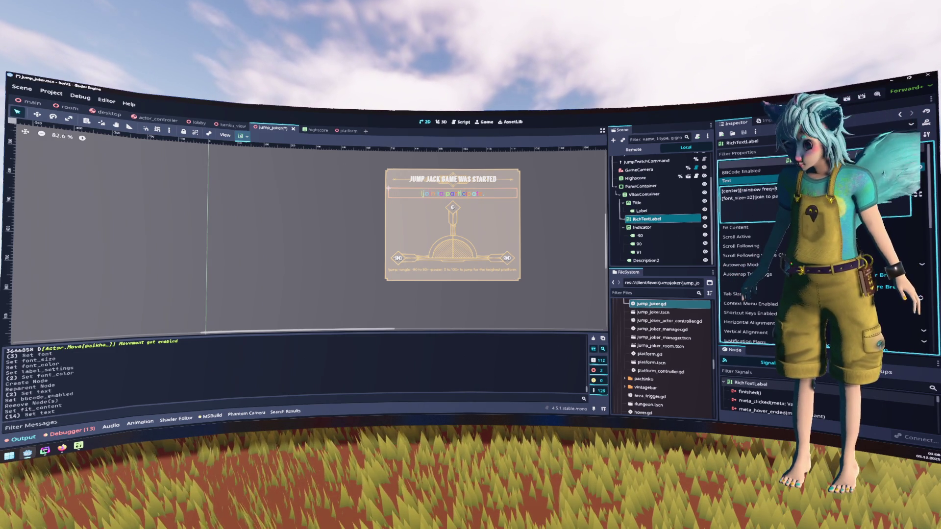
{"action": "key", "text": "Delete"}
{"action": "type", "text": "2 s"}
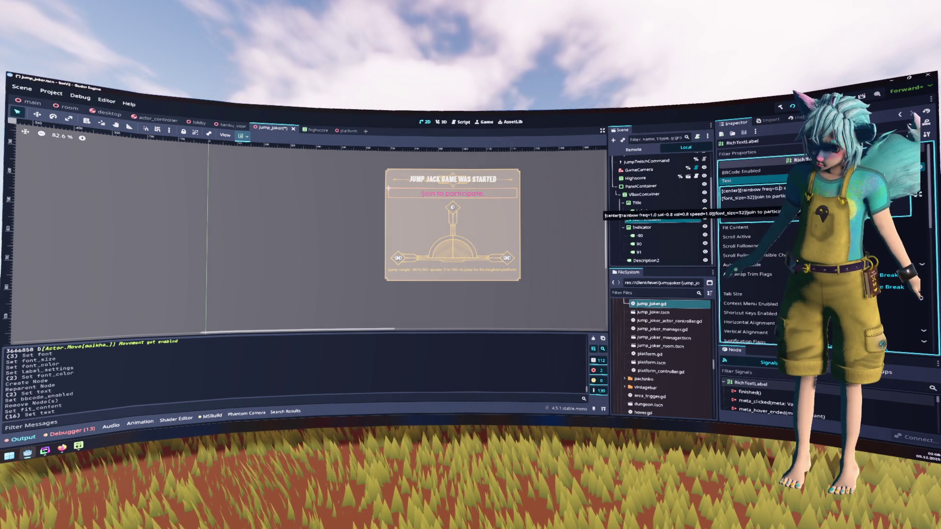
{"action": "type", "text": "1"}
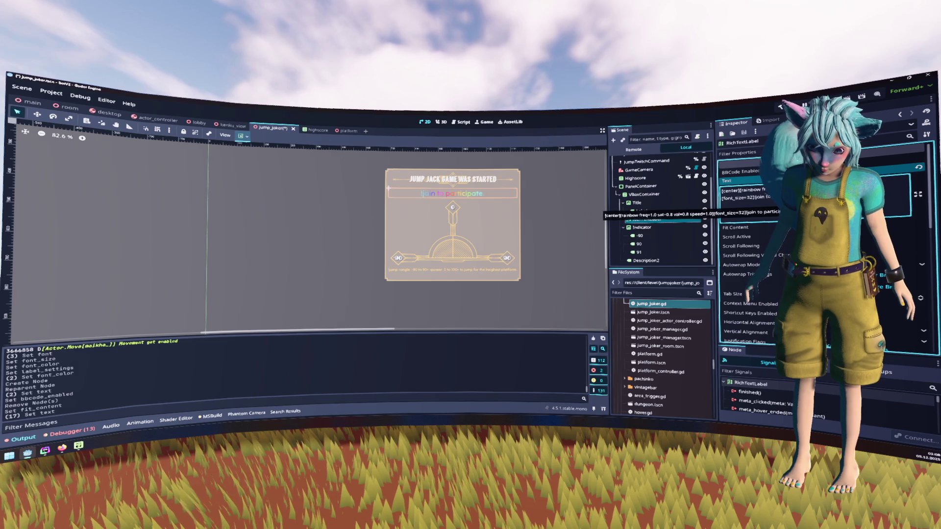
{"action": "type", "text": "0"}
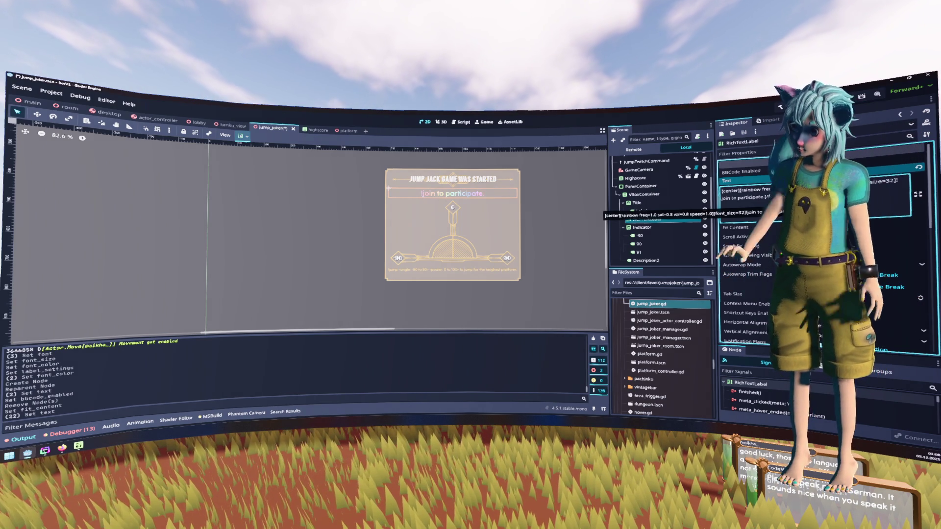
Set the rainbow tag to freq=0.2, sat=0.5, speed=2.0, then remove a trial [shadow] tag
{"action": "scroll", "coordinate": [784, 245], "scroll_direction": "down", "scroll_amount": 5}
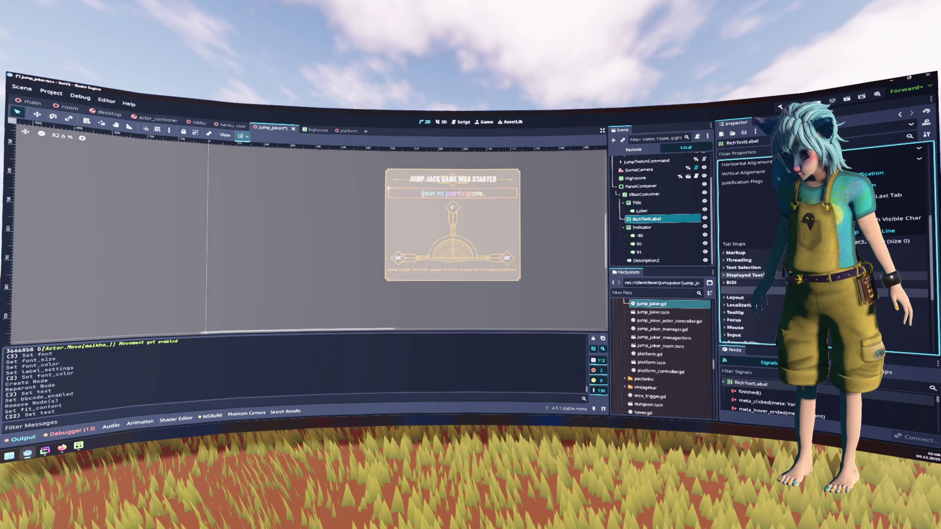
{"action": "scroll", "coordinate": [768, 268], "scroll_direction": "down", "scroll_amount": 2}
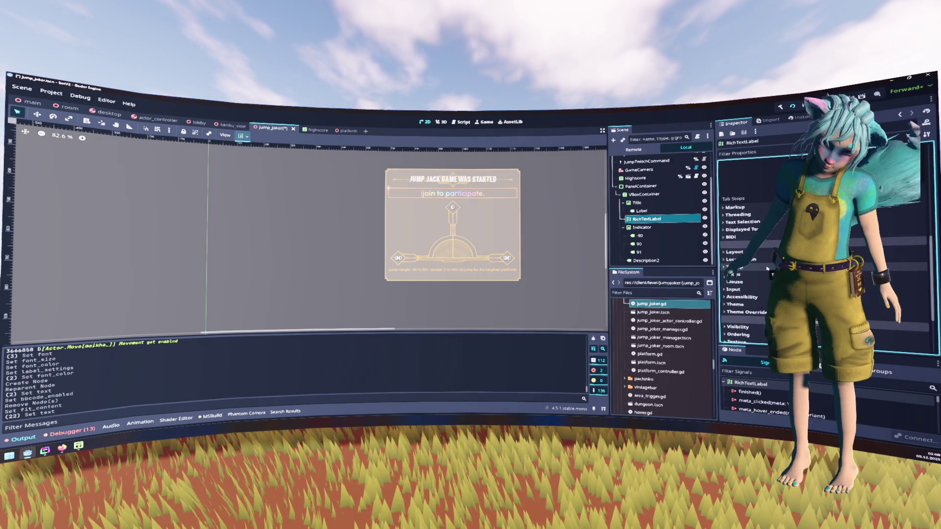
{"action": "scroll", "coordinate": [767, 264], "scroll_direction": "up", "scroll_amount": 2}
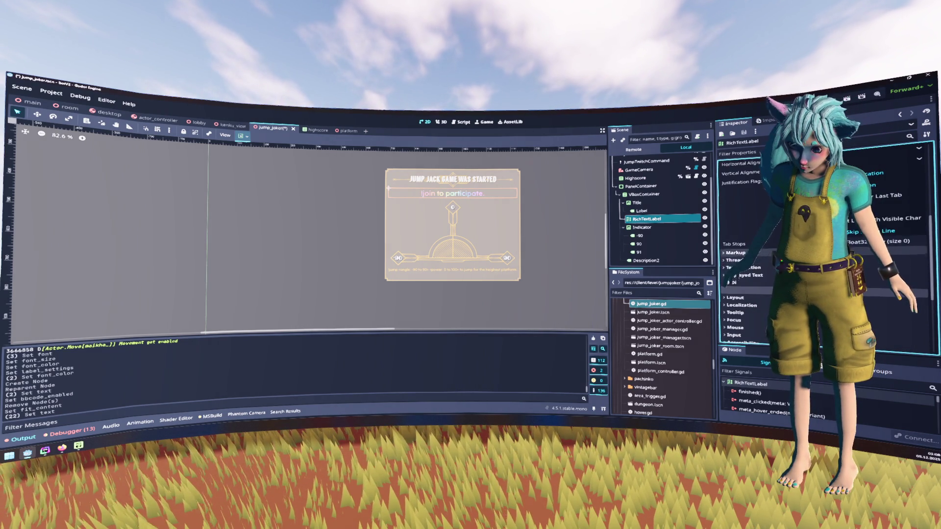
{"action": "scroll", "coordinate": [759, 255], "scroll_direction": "up", "scroll_amount": 4}
{"action": "scroll", "coordinate": [753, 245], "scroll_direction": "up", "scroll_amount": 2}
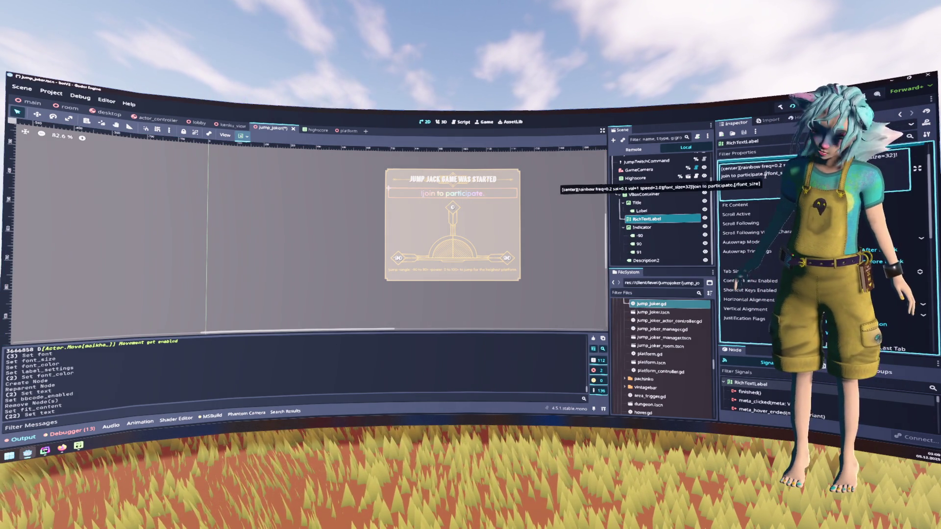
{"action": "type", "text": "[sh]"}
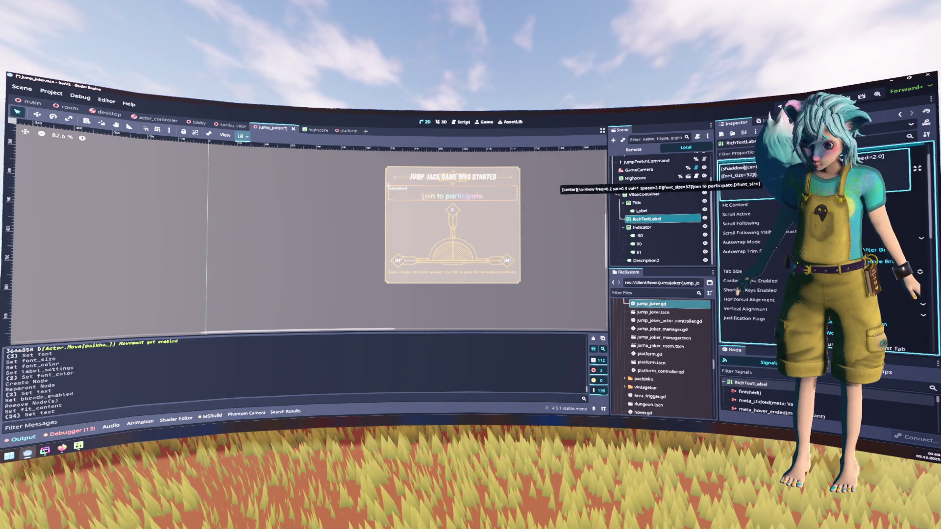
{"action": "key", "text": "shift+Home"}
{"action": "key", "text": "BackSpace"}
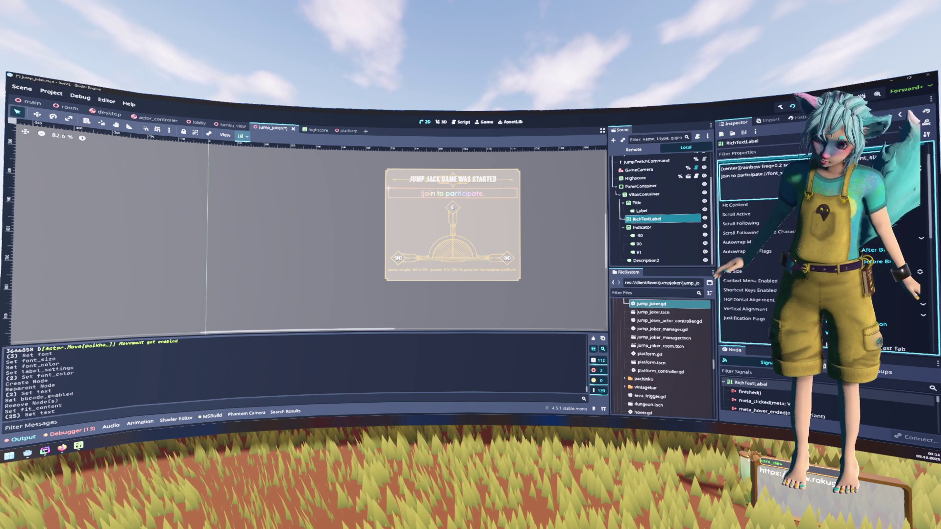
Change the RichTextLabel's BBCode font_size from 32 to 28
{"action": "left_click_drag", "start_coordinate": [569, 202], "coordinate": [542, 203]}
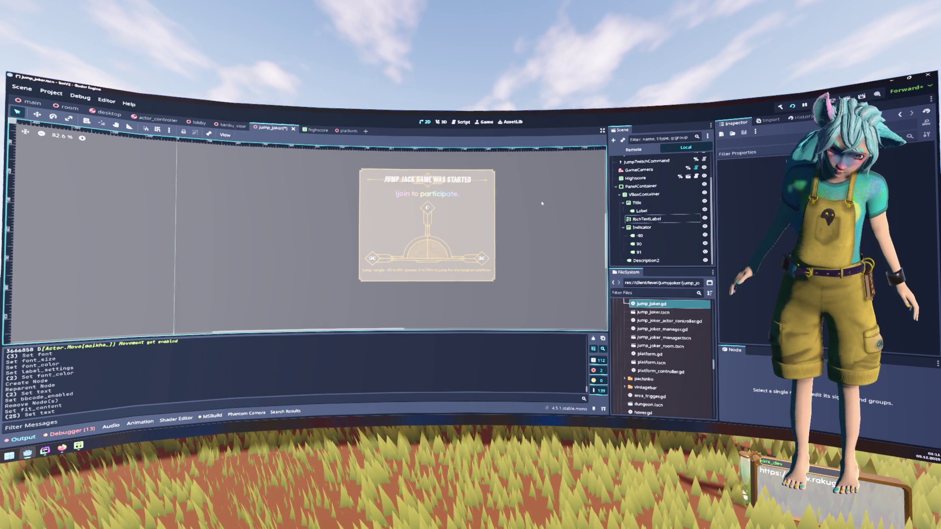
{"action": "scroll", "coordinate": [540, 204], "scroll_direction": "up", "scroll_amount": 2}
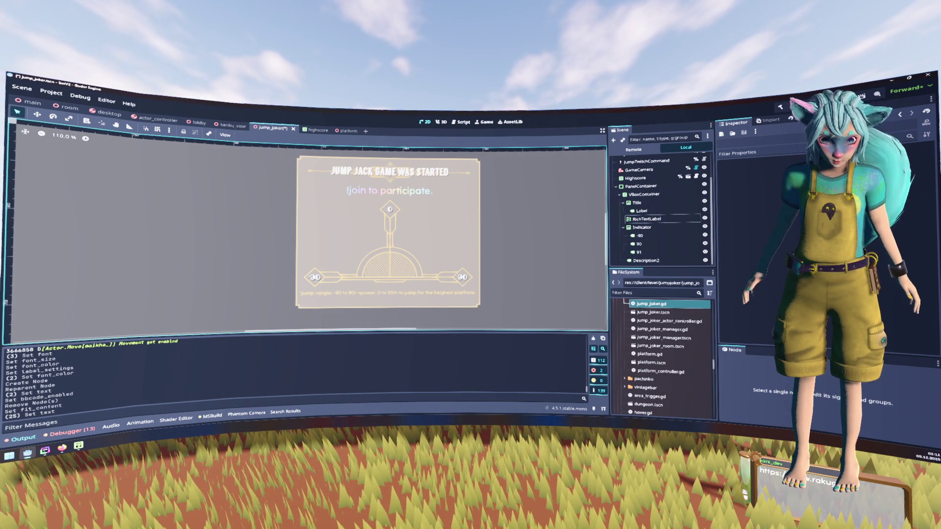
{"action": "left_click", "coordinate": [407, 178]}
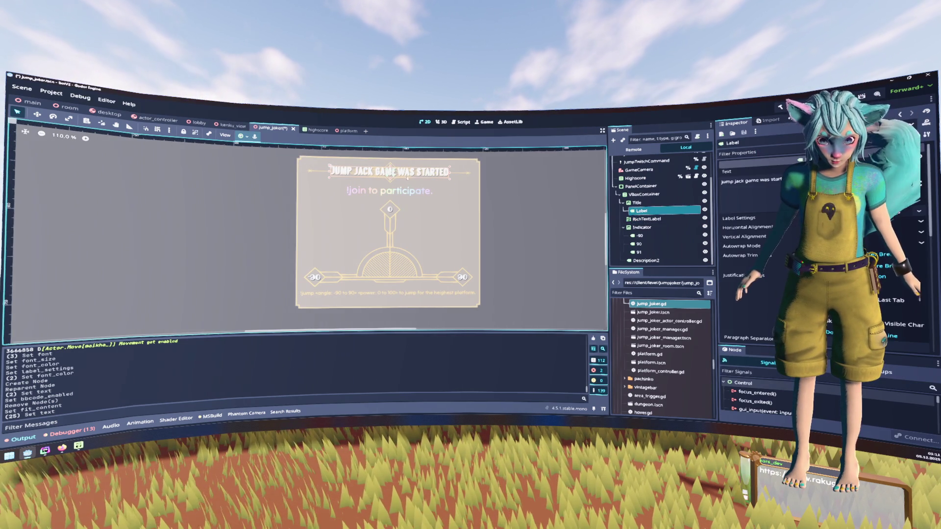
{"action": "left_click", "coordinate": [444, 196]}
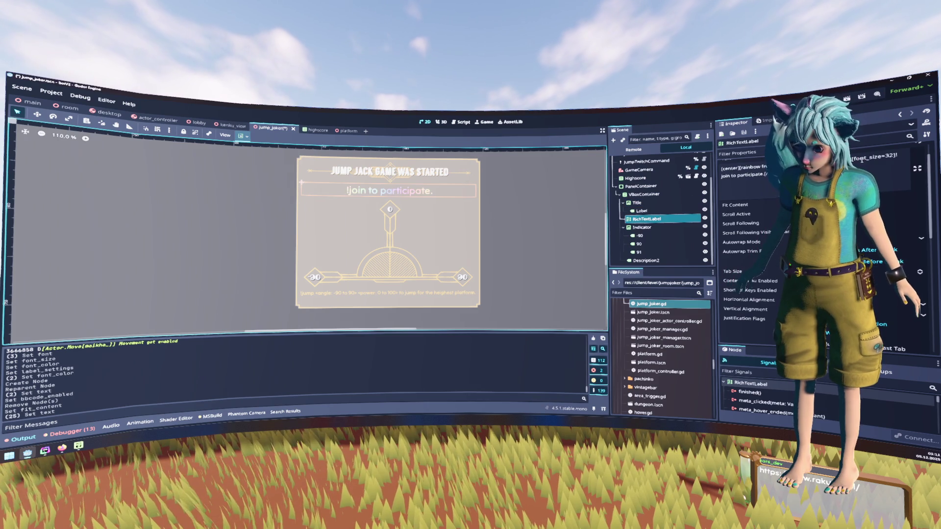
{"action": "left_click", "coordinate": [888, 155]}
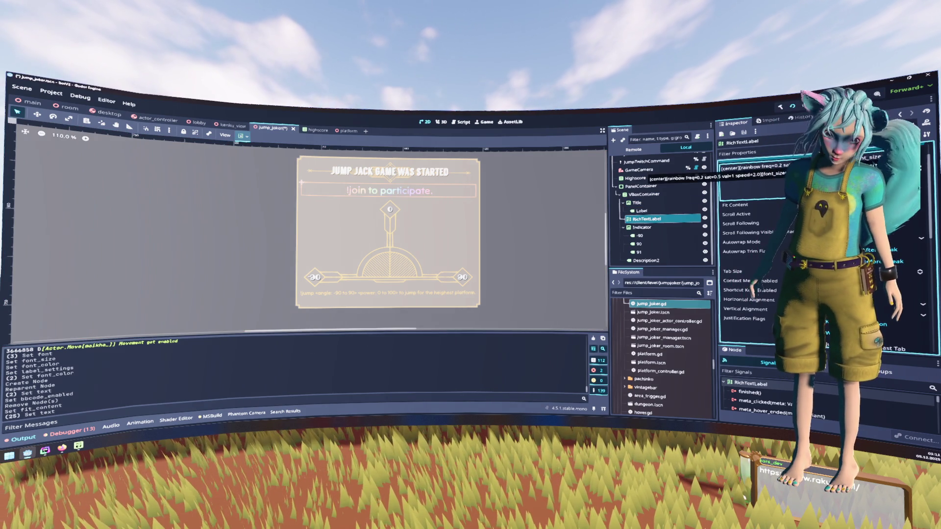
{"action": "type", "text": "28"}
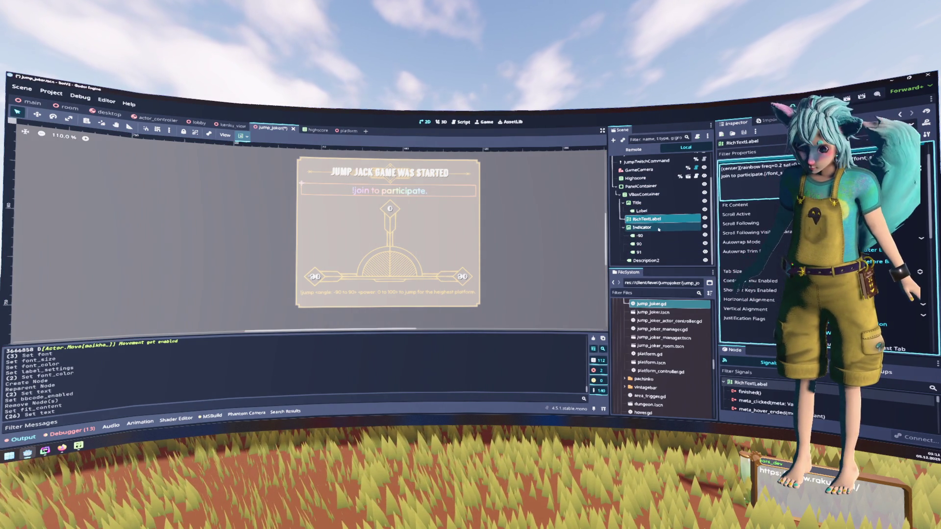
{"action": "left_click", "coordinate": [659, 260]}
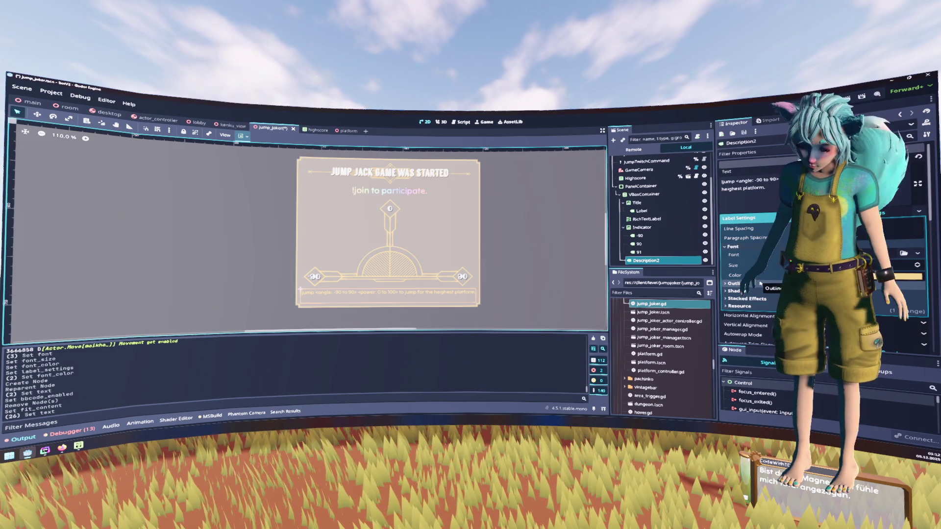
Rename the indicator marker node '91' to '0'
{"action": "left_click", "coordinate": [648, 252]}
{"action": "double_click", "coordinate": [648, 252]}
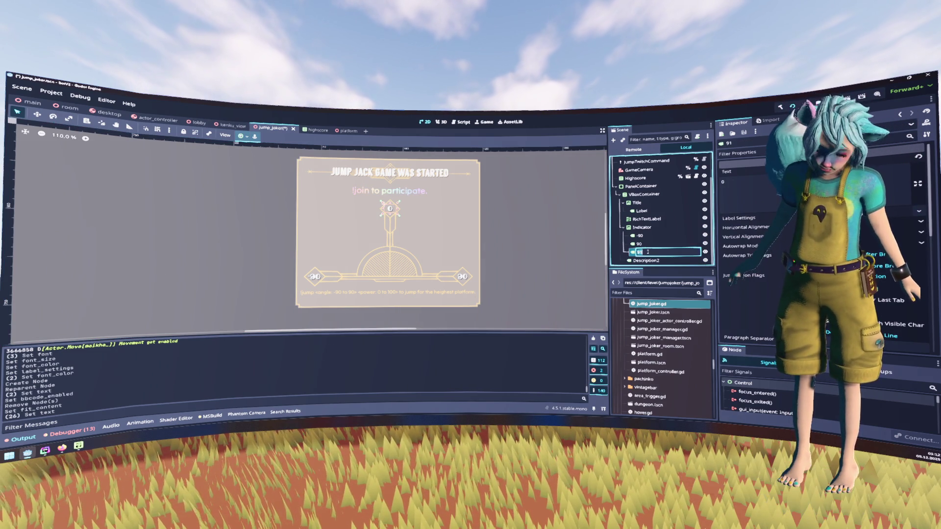
{"action": "type", "text": "0"}
{"action": "key", "text": "Return"}
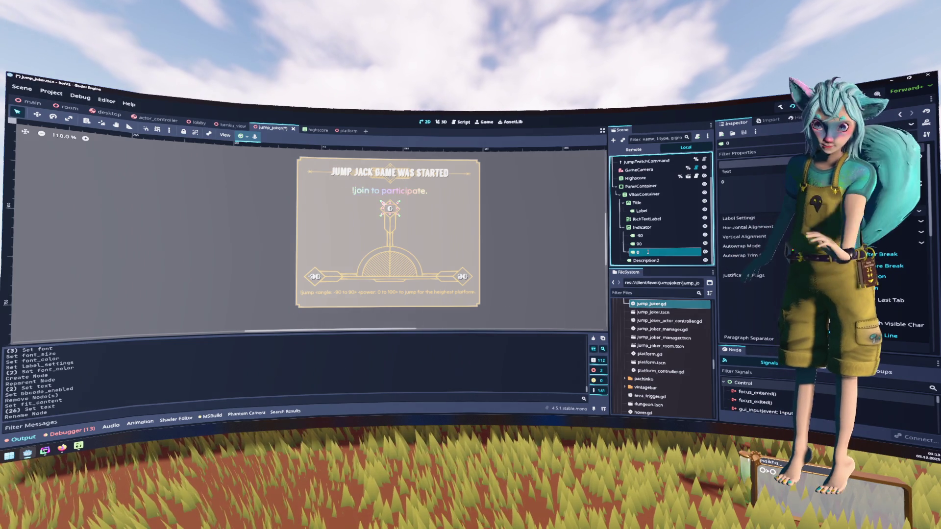
Save the scene, enlarge Description2's font size and enable autowrap so it spans two lines
{"action": "left_click", "coordinate": [531, 237]}
{"action": "key", "text": "ctrl+s"}
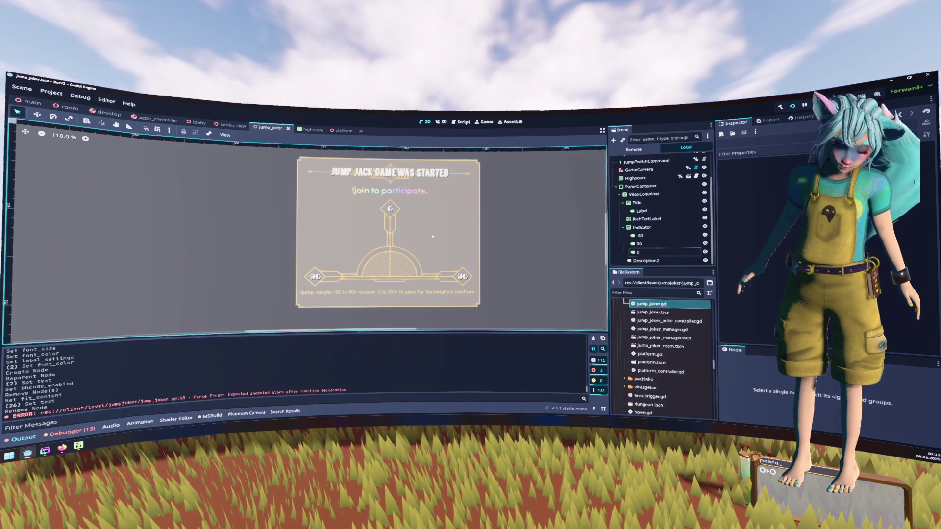
{"action": "left_click", "coordinate": [402, 295]}
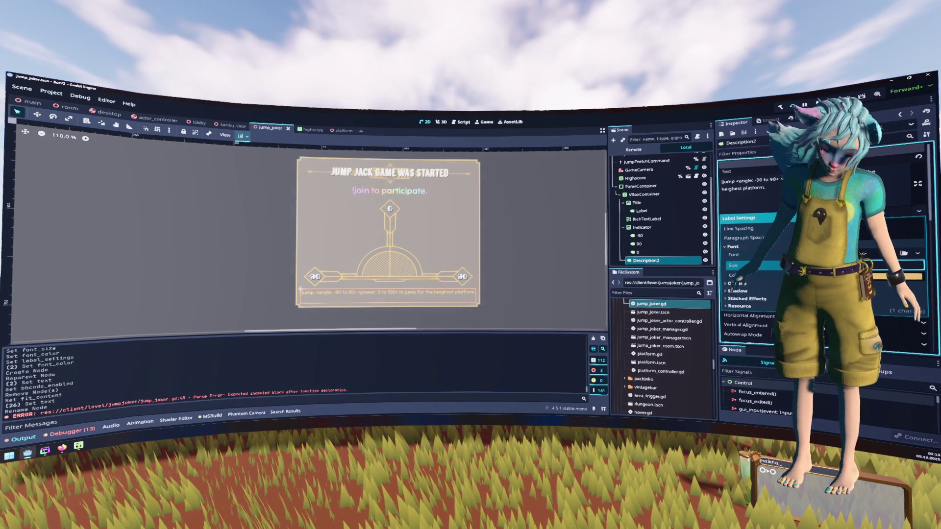
{"action": "left_click_drag", "start_coordinate": [755, 265], "coordinate": [784, 265]}
{"action": "left_click", "coordinate": [776, 194]}
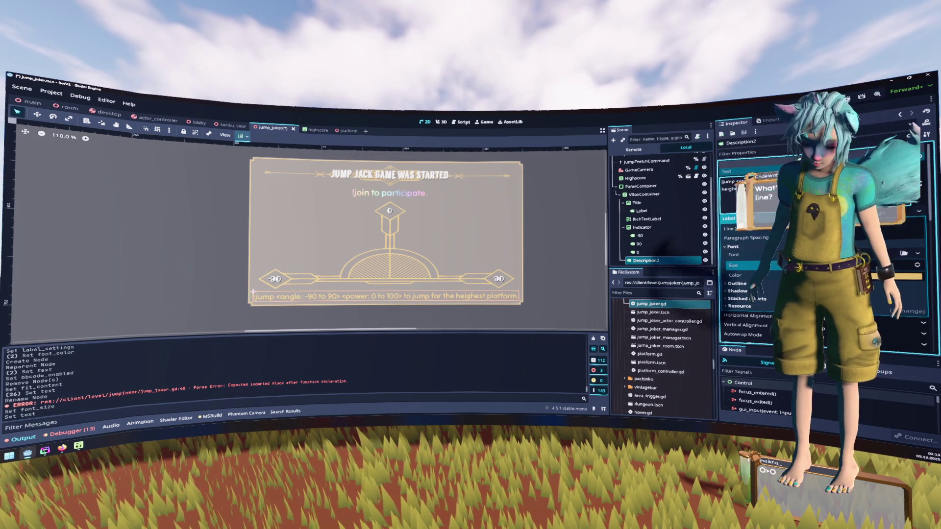
{"action": "scroll", "coordinate": [770, 282], "scroll_direction": "down", "scroll_amount": 3}
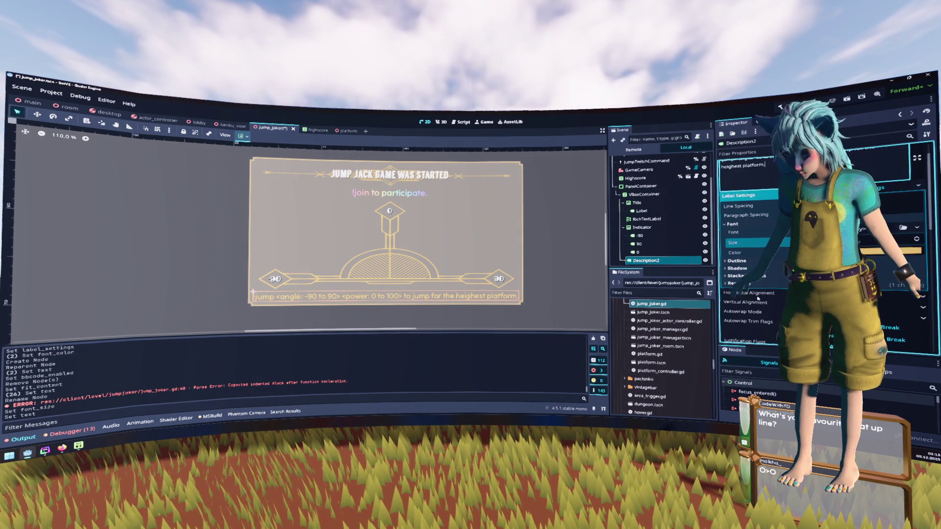
{"action": "left_click", "coordinate": [843, 243]}
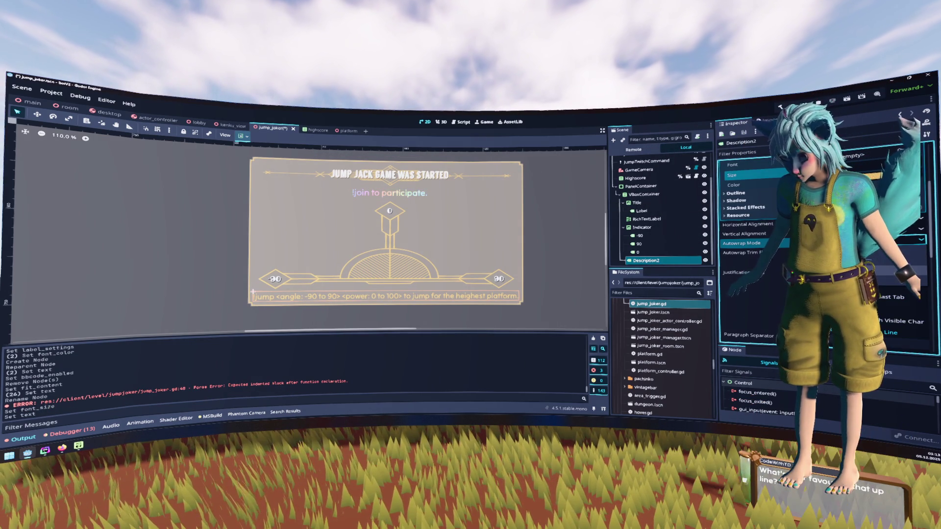
{"action": "left_click", "coordinate": [843, 270]}
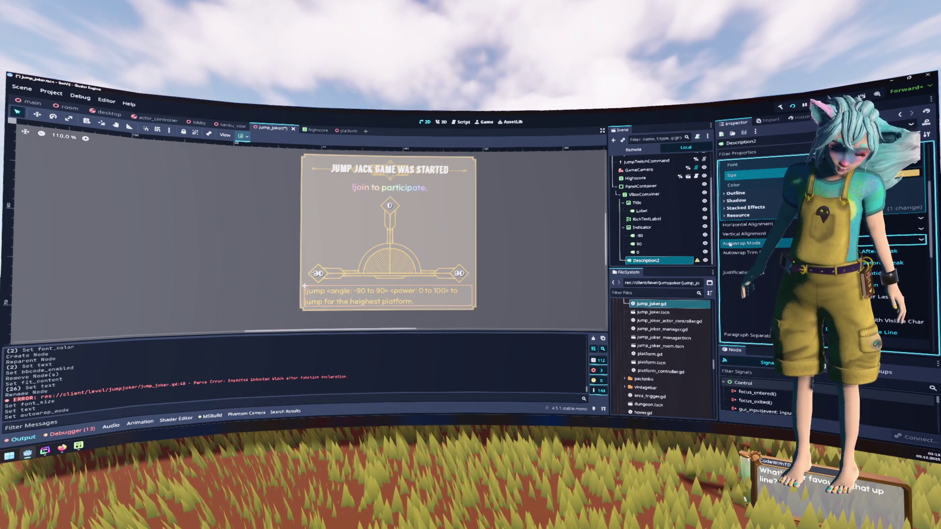
Give the jump instruction text a dark grey shadow at opacity 109
{"action": "mouse_move", "coordinate": [729, 243]}
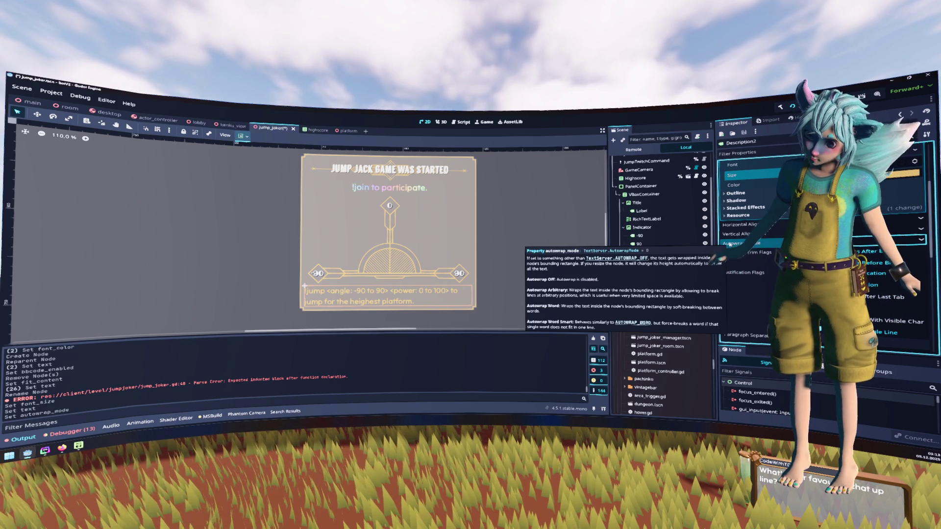
{"action": "scroll", "coordinate": [738, 235], "scroll_direction": "up", "scroll_amount": 1}
{"action": "left_click", "coordinate": [736, 223]}
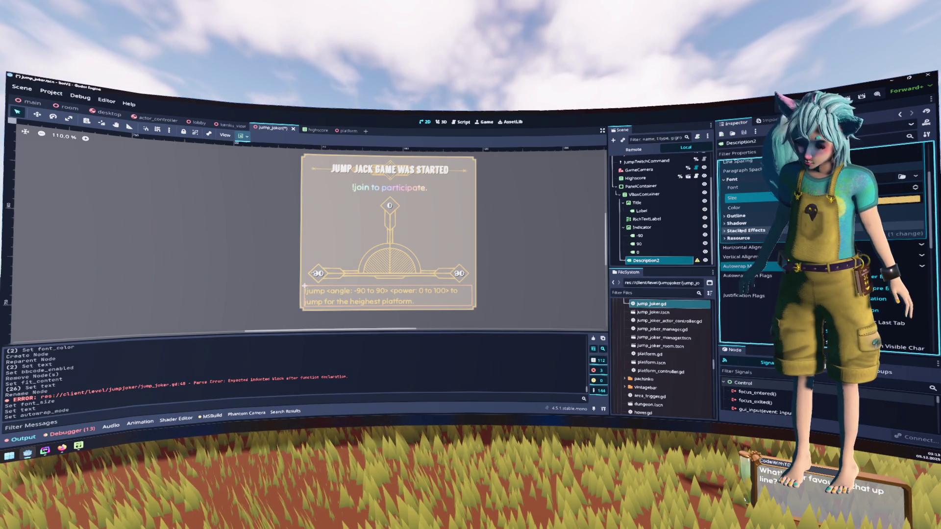
{"action": "left_click", "coordinate": [882, 241]}
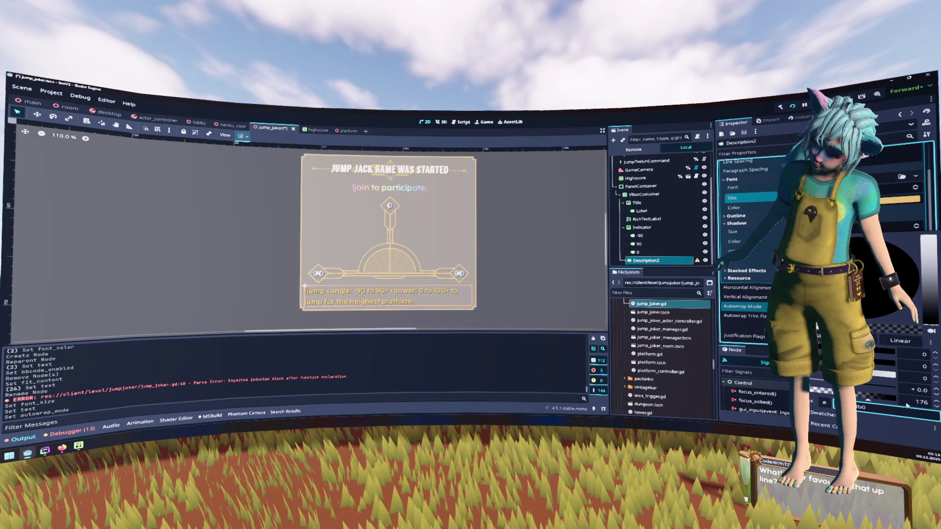
{"action": "left_click_drag", "start_coordinate": [882, 402], "coordinate": [930, 411]}
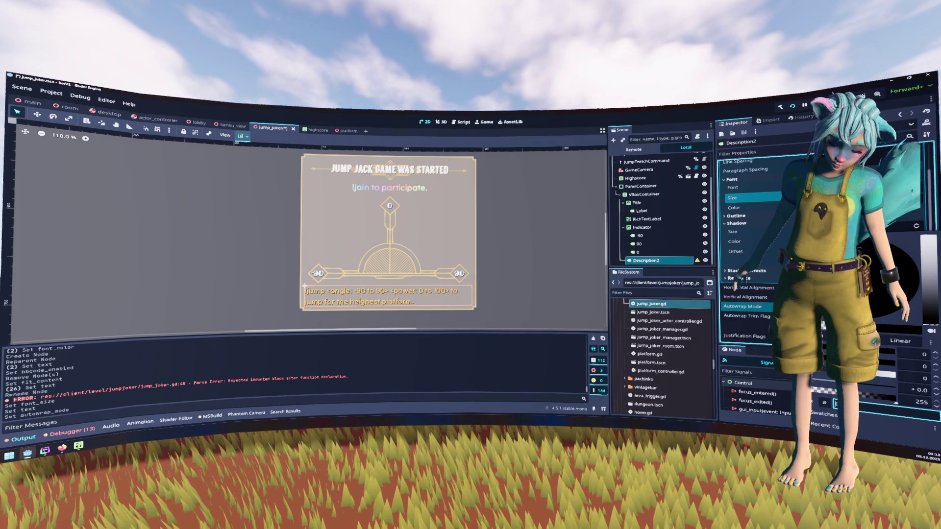
{"action": "left_click_drag", "start_coordinate": [874, 396], "coordinate": [822, 395]}
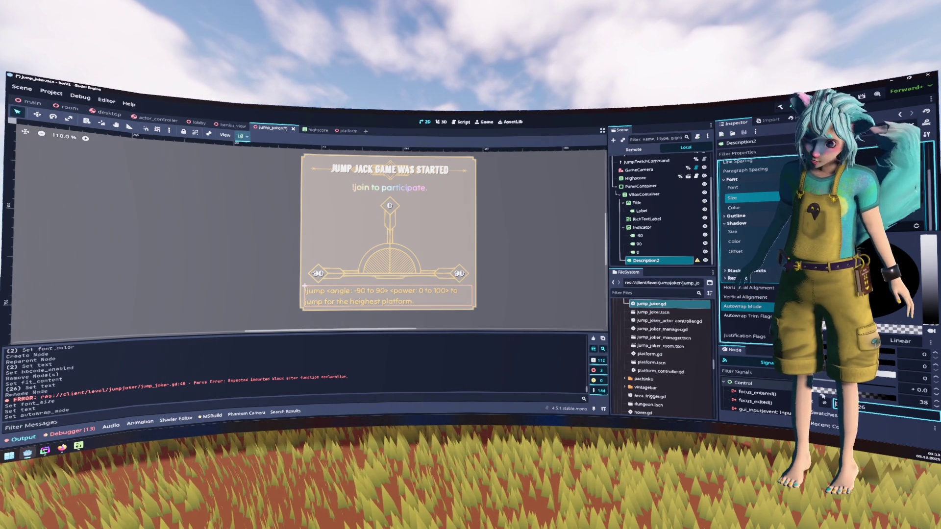
{"action": "left_click", "coordinate": [810, 372]}
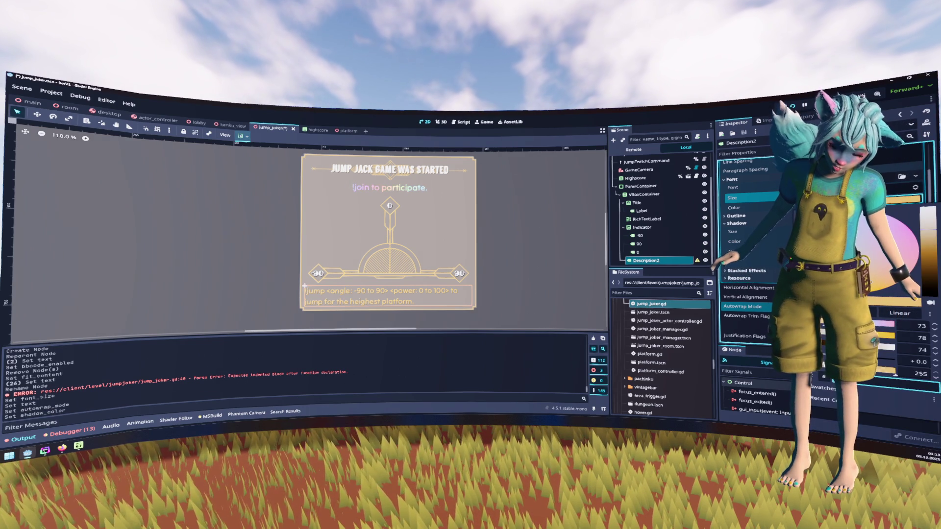
{"action": "left_click", "coordinate": [761, 204]}
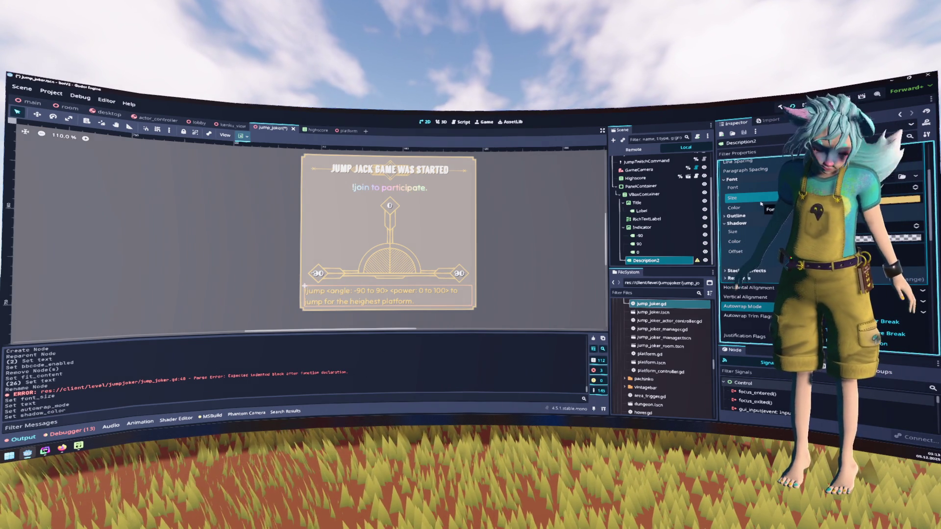
{"action": "left_click", "coordinate": [542, 233]}
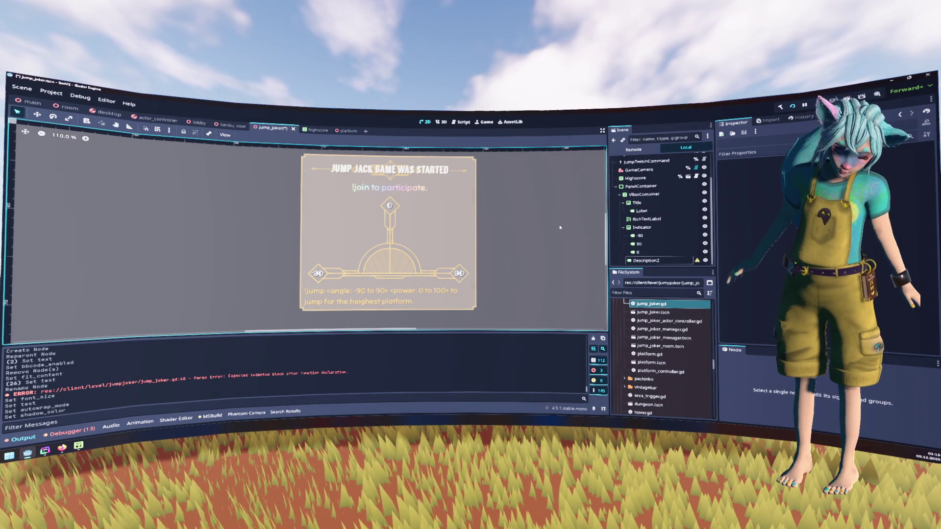
Save the jump_joker scene and pan the canvas to view the whole panel layout
{"action": "key", "text": "ctrl+s"}
{"action": "scroll", "coordinate": [566, 201], "scroll_direction": "down", "scroll_amount": 4}
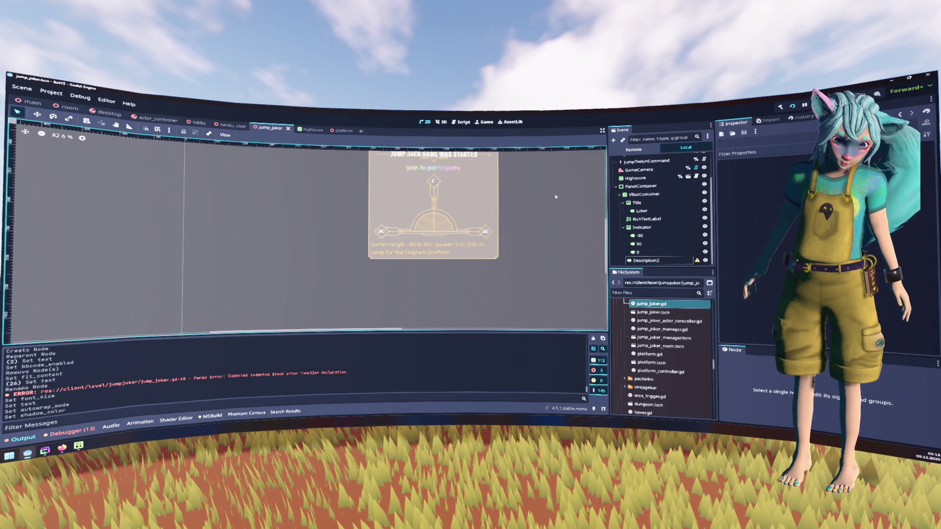
{"action": "scroll", "coordinate": [545, 193], "scroll_direction": "down", "scroll_amount": 4}
{"action": "mouse_move", "coordinate": [546, 189]}
{"action": "left_mouse_down"}
{"action": "mouse_move", "coordinate": [481, 246]}
{"action": "mouse_move", "coordinate": [479, 222]}
{"action": "left_mouse_up"}
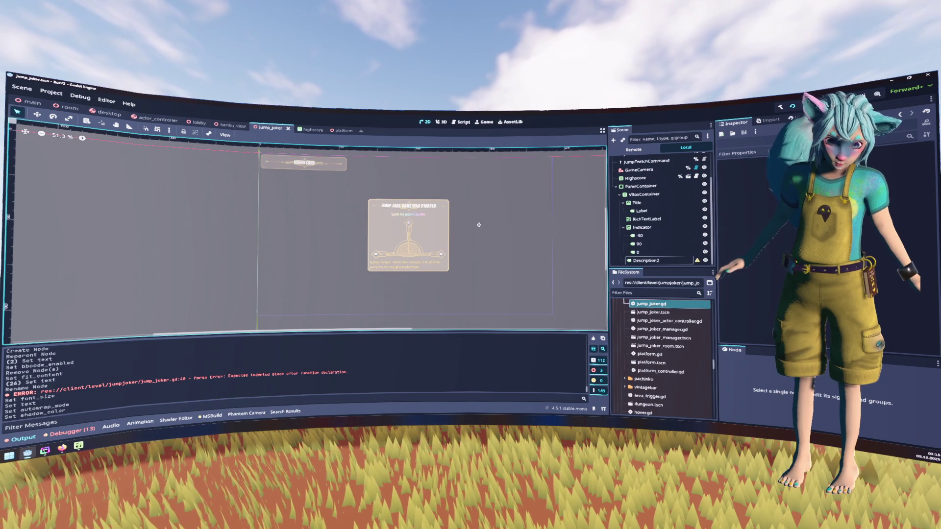
Give Description2 a custom minimum size so its wrapped lines widen, and save the scene
{"action": "left_click", "coordinate": [651, 264]}
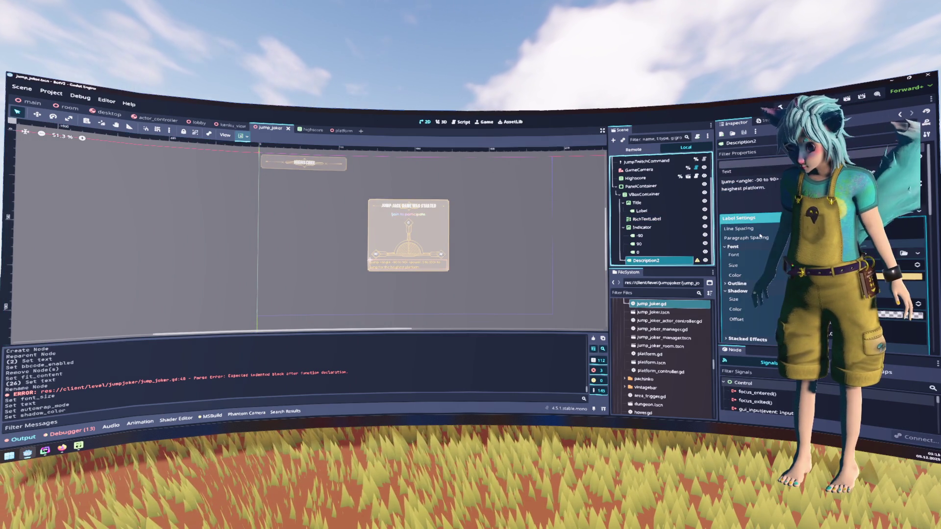
{"action": "left_click", "coordinate": [745, 218]}
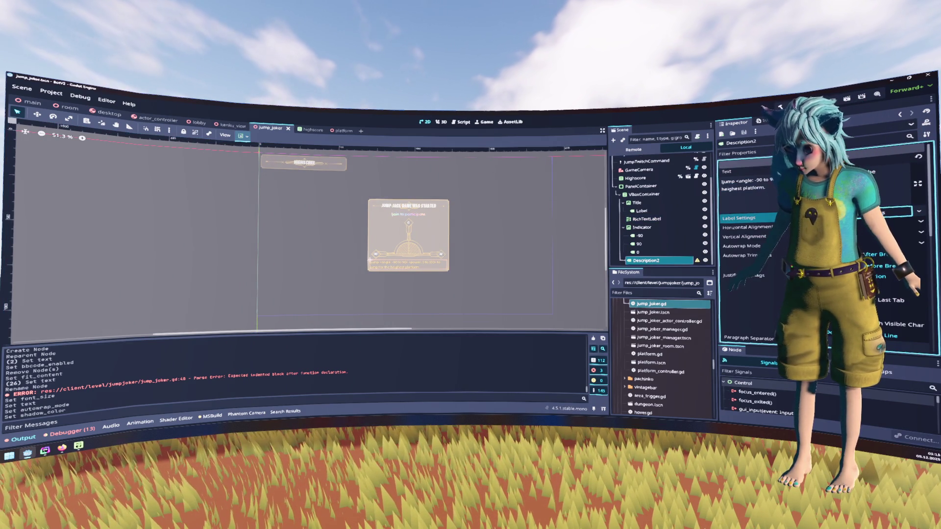
{"action": "scroll", "coordinate": [770, 283], "scroll_direction": "down", "scroll_amount": 6}
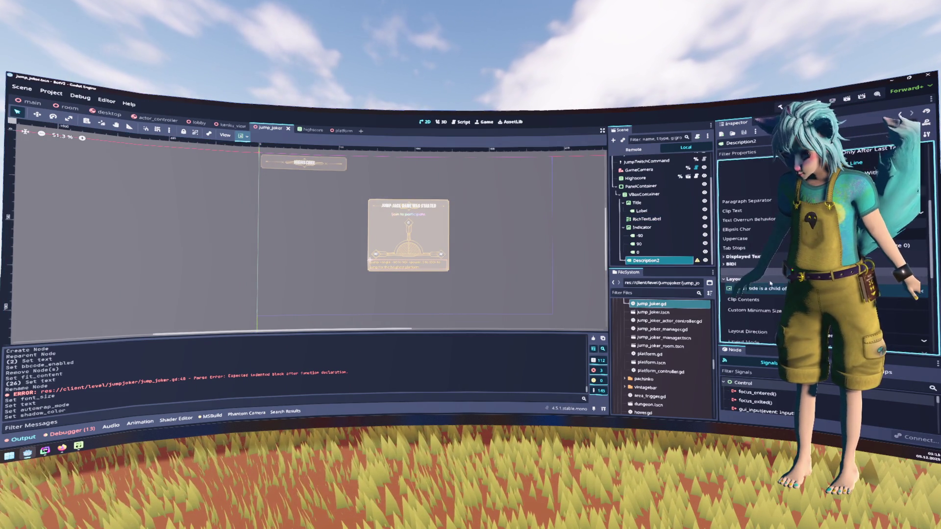
{"action": "scroll", "coordinate": [770, 284], "scroll_direction": "down", "scroll_amount": 2}
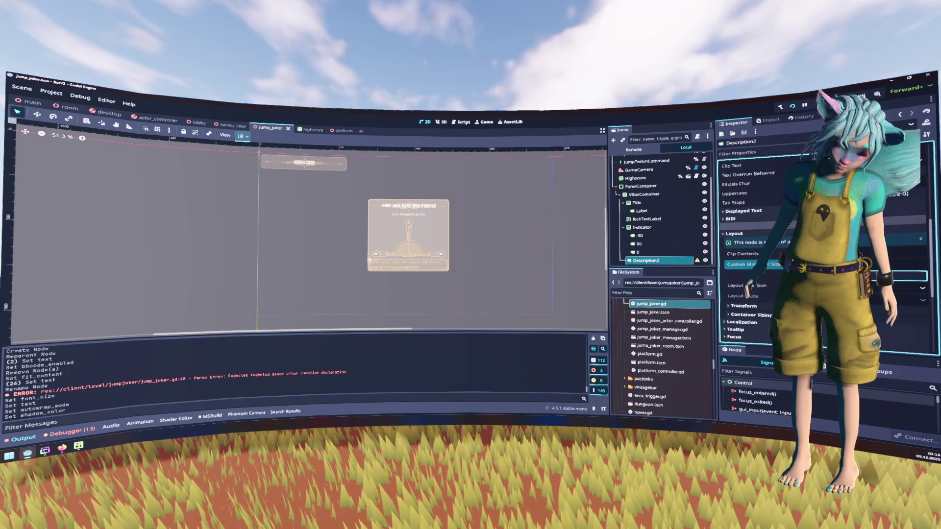
{"action": "left_click", "coordinate": [733, 276]}
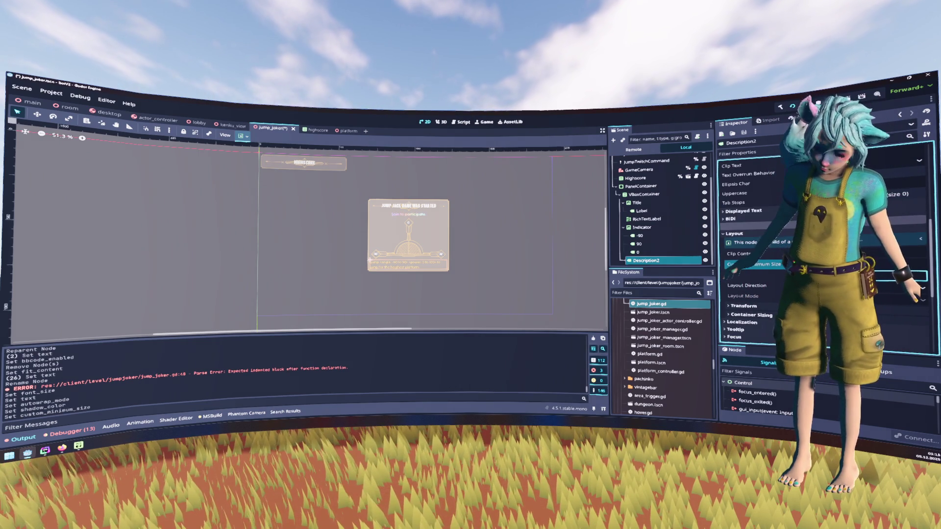
{"action": "key", "text": "ctrl+s"}
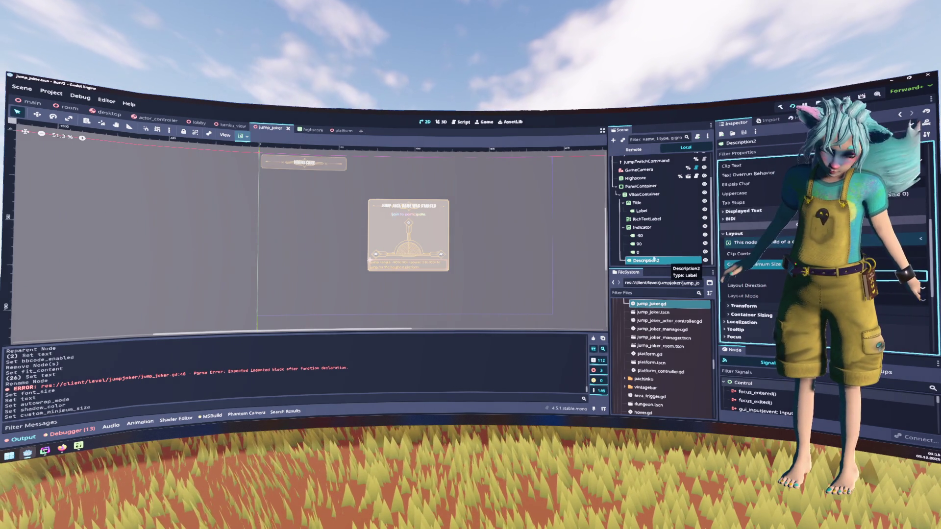
{"action": "left_click", "coordinate": [528, 234]}
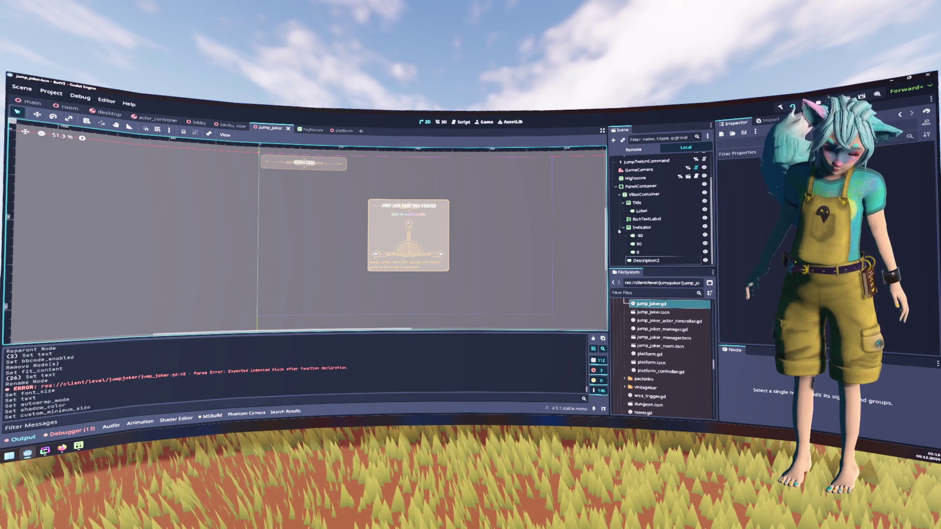
{"action": "scroll", "coordinate": [646, 230], "scroll_direction": "up", "scroll_amount": 3}
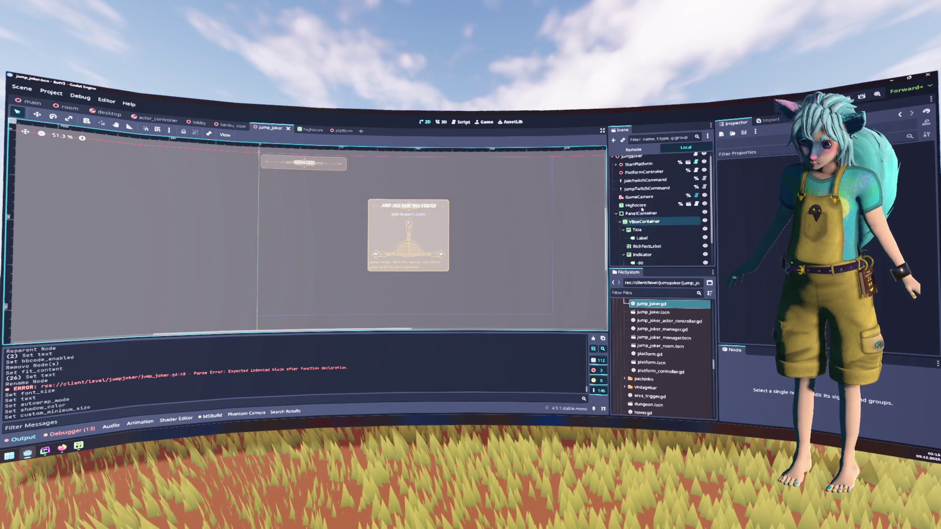
Rename the start panel's PanelContainer node to PreparationInfo
{"action": "left_click", "coordinate": [642, 214]}
{"action": "double_click", "coordinate": [641, 215]}
{"action": "type", "text": "PreparationU"}
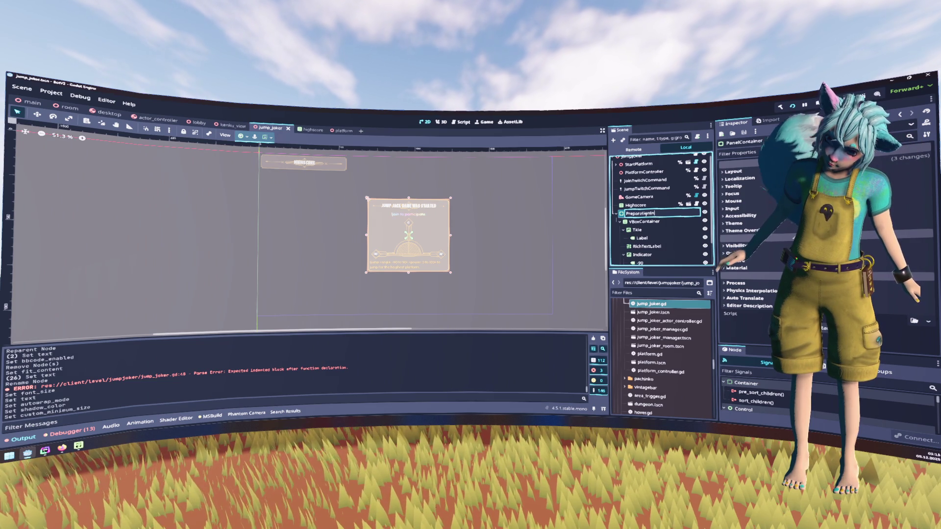
{"action": "type", "text": "Info"}
{"action": "key", "text": "Return"}
{"action": "right_click", "coordinate": [652, 215]}
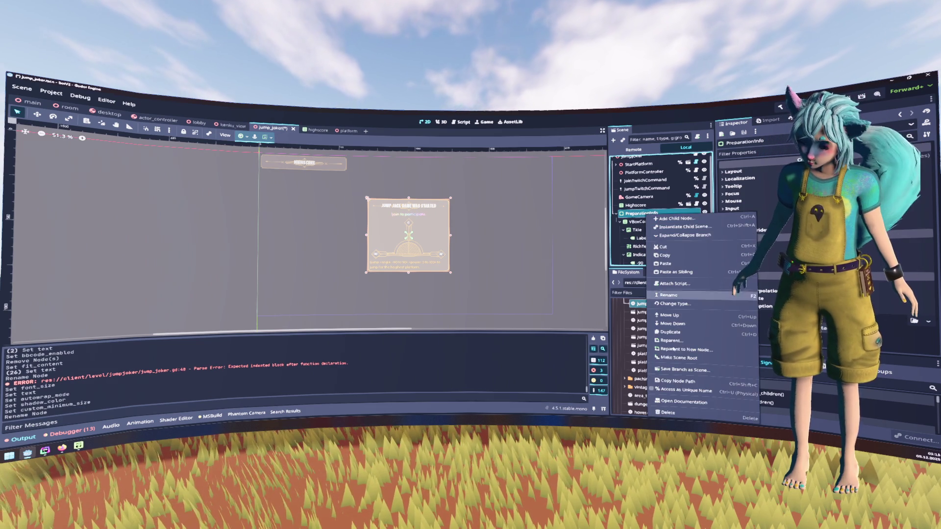
{"action": "left_click", "coordinate": [685, 391]}
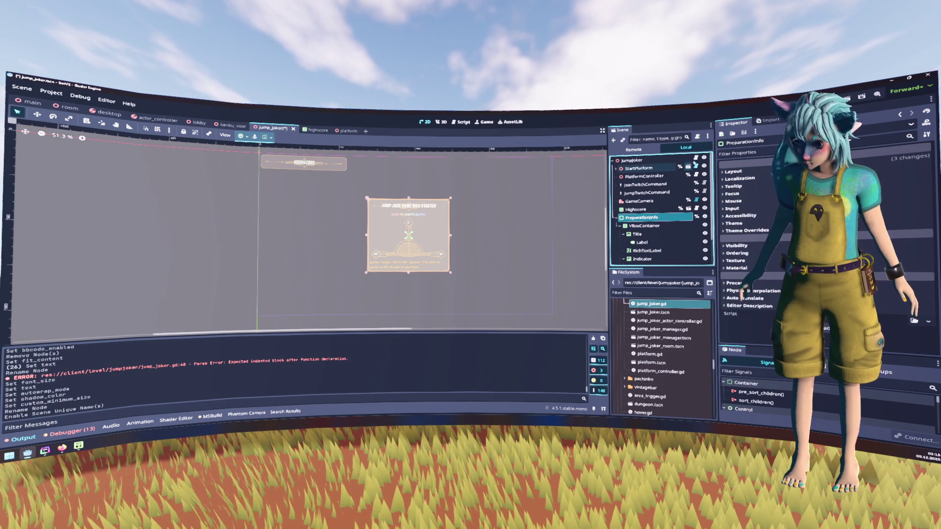
{"action": "mouse_move", "coordinate": [652, 218]}
{"action": "left_mouse_down"}
{"action": "mouse_move", "coordinate": [463, 121]}
{"action": "mouse_move", "coordinate": [293, 211]}
{"action": "left_mouse_up"}
{"action": "scroll", "coordinate": [294, 210], "scroll_direction": "up", "scroll_amount": 10}
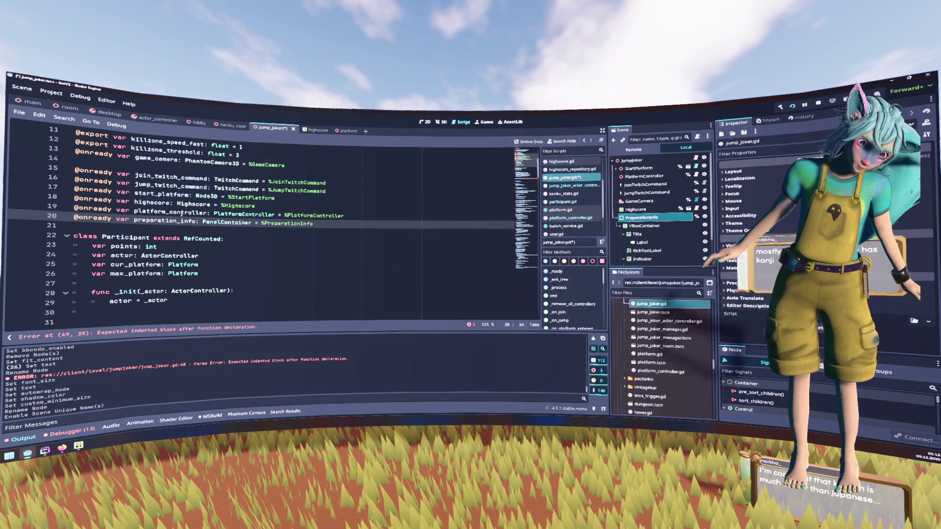
{"action": "double_click", "coordinate": [180, 221]}
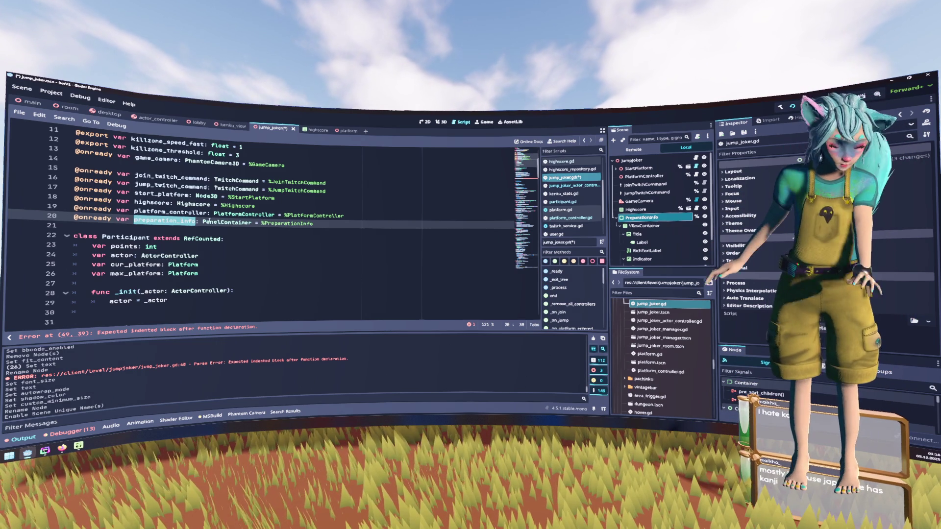
{"action": "scroll", "coordinate": [311, 230], "scroll_direction": "down", "scroll_amount": 3}
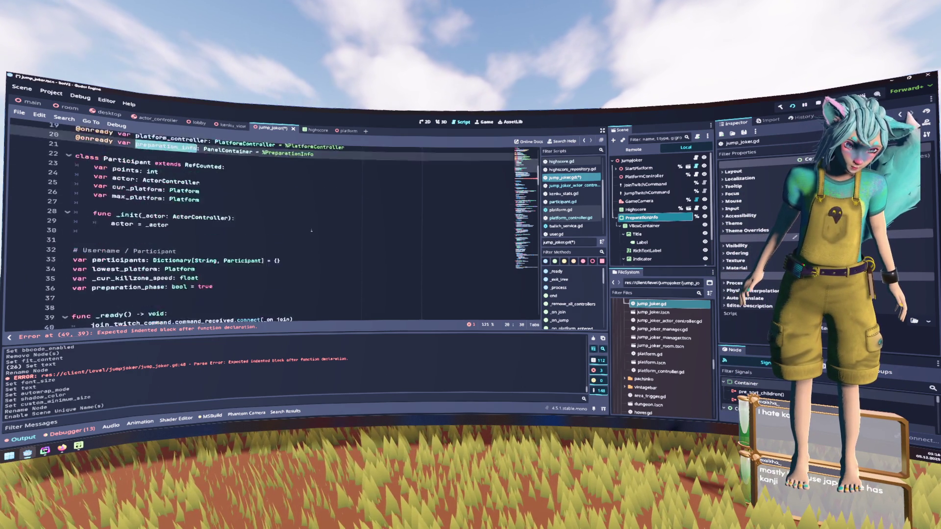
{"action": "scroll", "coordinate": [311, 230], "scroll_direction": "down", "scroll_amount": 6}
{"action": "left_click", "coordinate": [268, 249]}
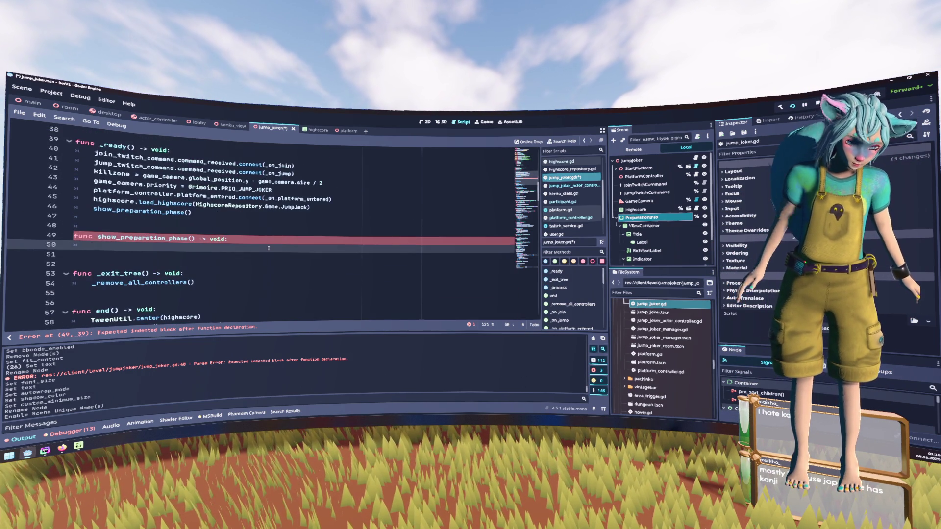
Add a preparation_info.hide() call in show_preparation_phase
{"action": "type", "text": "preparation_info"}
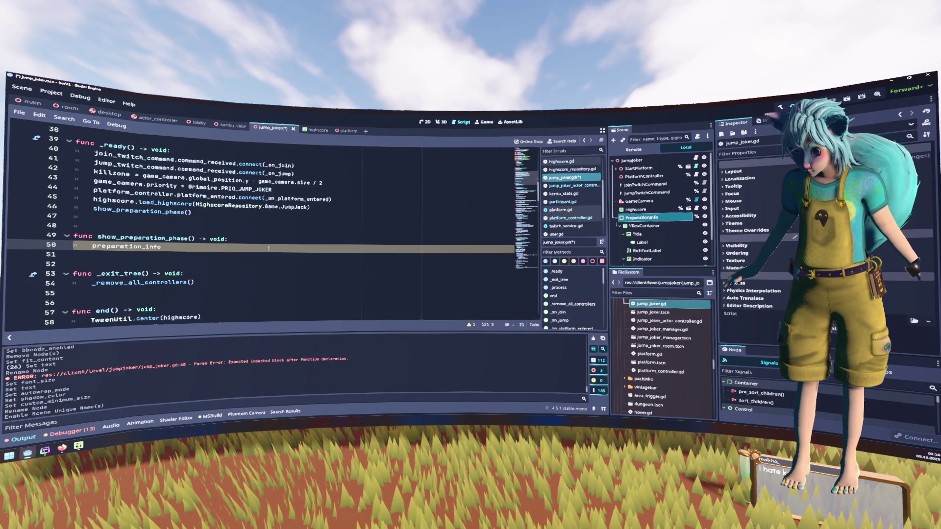
{"action": "type", "text": "."}
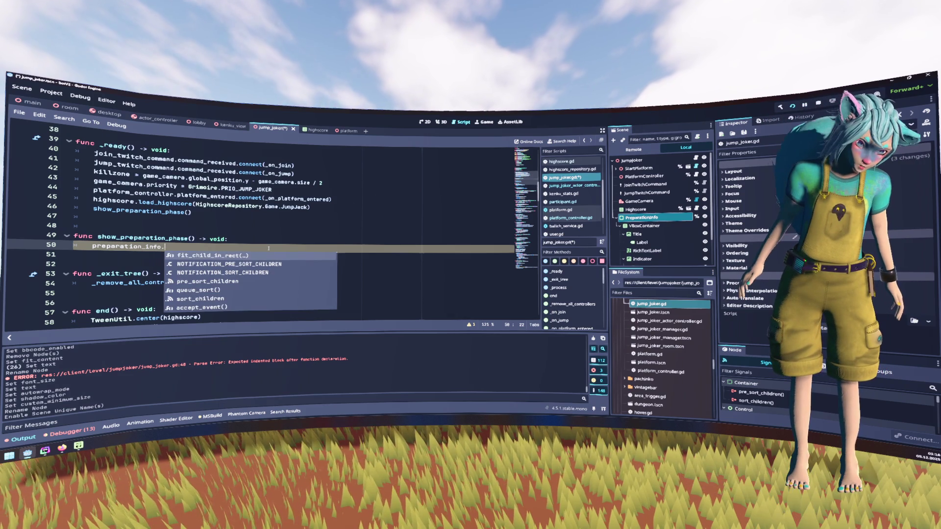
{"action": "key", "text": "ctrl+BackSpace"}
{"action": "key", "text": "ctrl+BackSpace"}
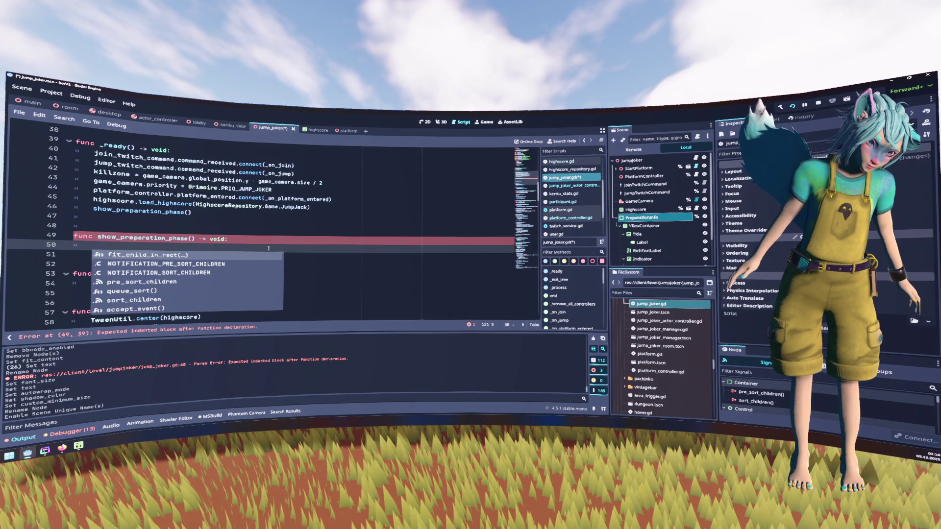
{"action": "key", "text": "Escape"}
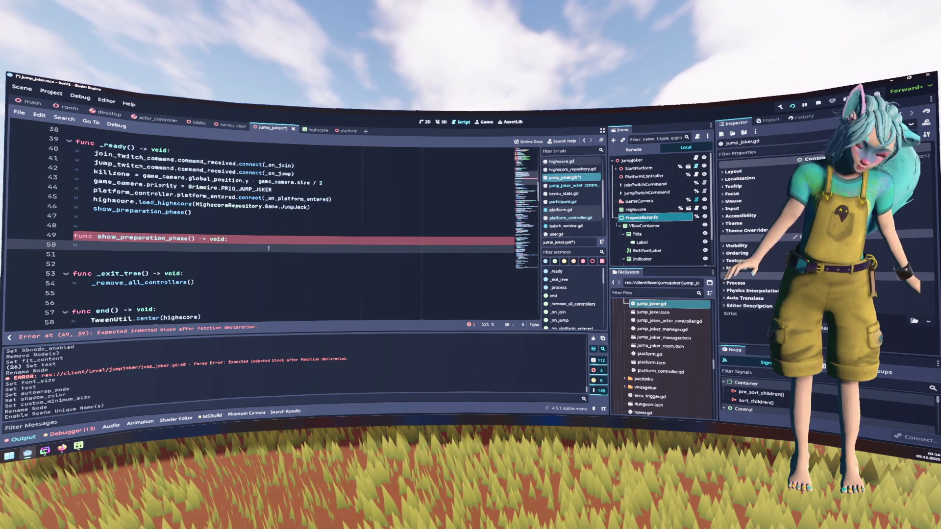
{"action": "type", "text": "preparation_info.hide"}
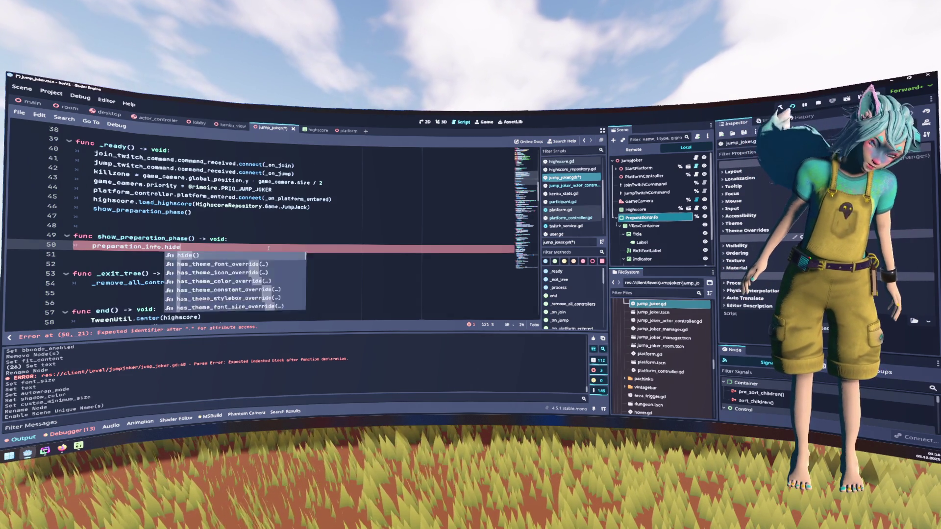
{"action": "key", "text": "Return"}
Insert a get_tree().create_timer() call above the hide line
{"action": "key", "text": "ctrl+shift+Return"}
{"action": "type", "text": "cr"}
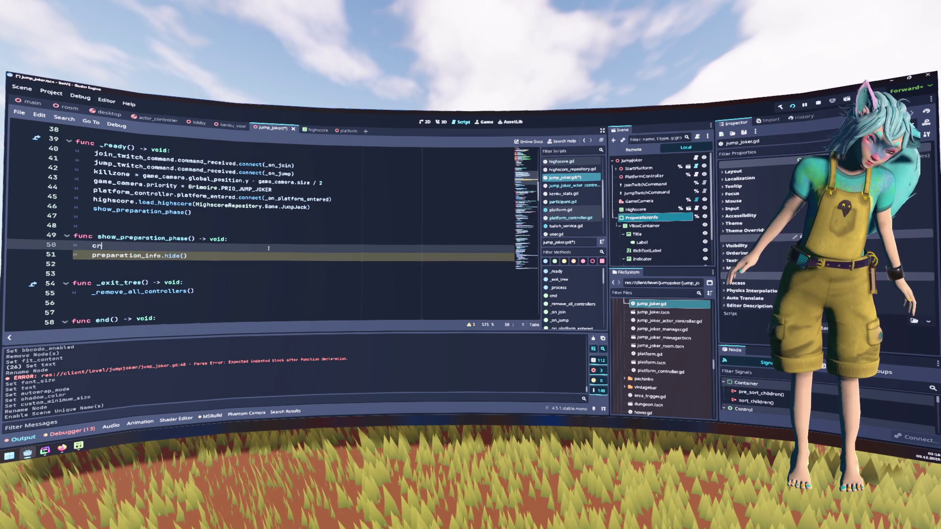
{"action": "type", "text": "eate_tw"}
{"action": "key", "text": "Return"}
{"action": "key", "text": "shift+Home"}
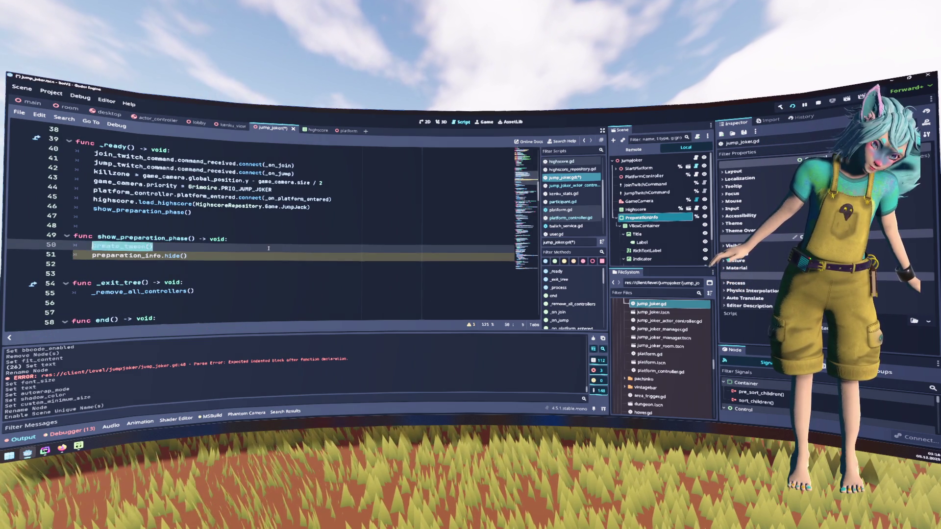
{"action": "type", "text": "get_tree"}
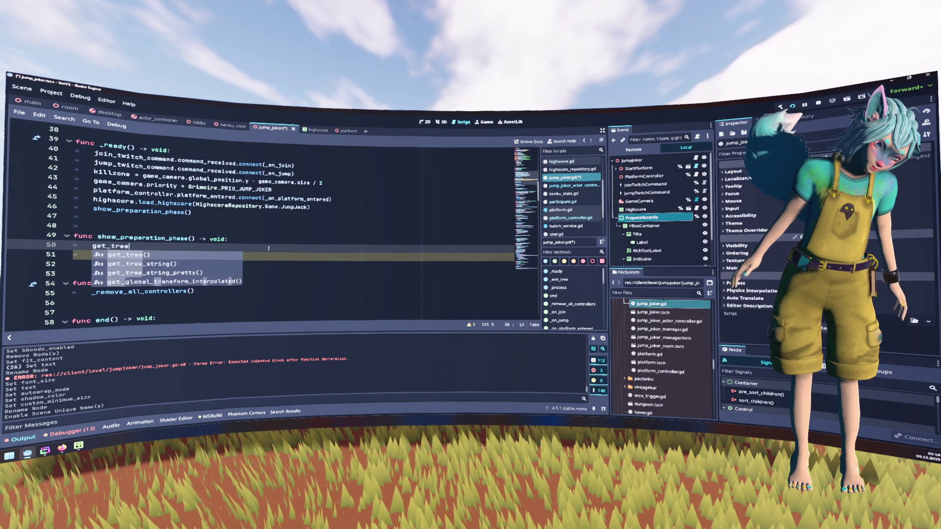
{"action": "key", "text": "Return"}
{"action": "type", "text": ".cre"}
{"action": "key", "text": "Return"}
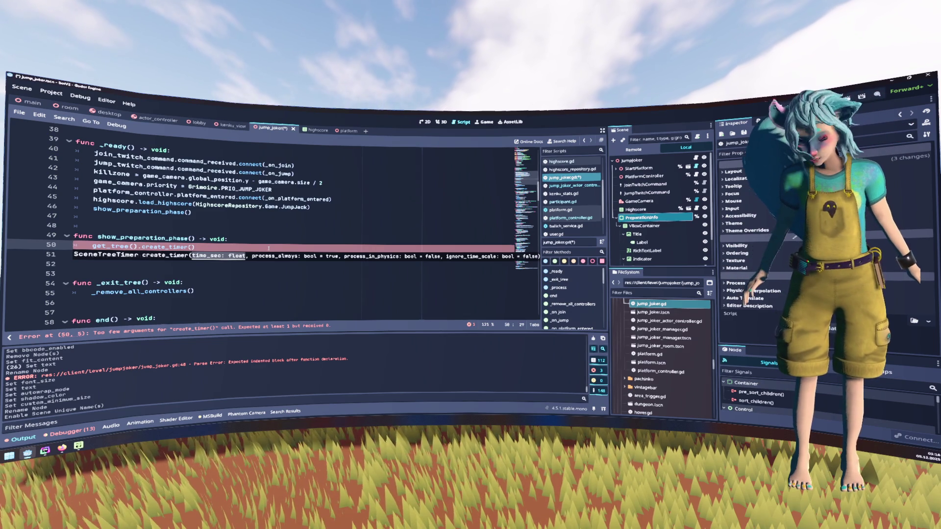
Give the timer 30 seconds and await its timeout signal
{"action": "type", "text": "30"}
{"action": "key", "text": "End"}
{"action": "type", "text": "."}
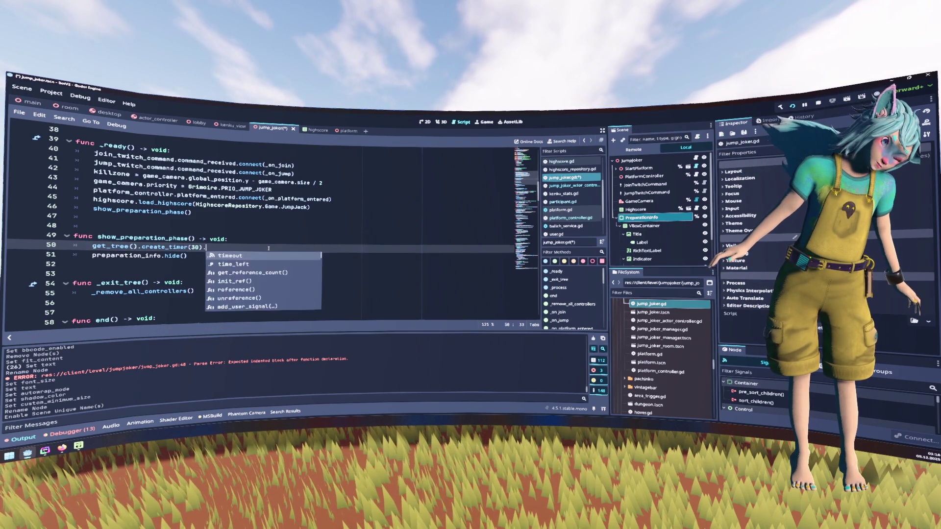
{"action": "key", "text": "Return"}
{"action": "key", "text": "Home"}
{"action": "type", "text": "await"}
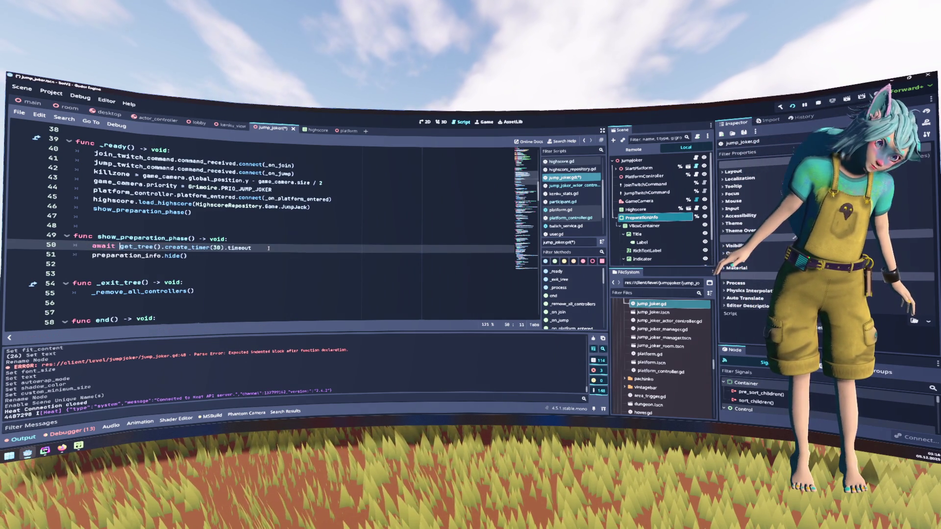
Replace hide() with preparation_info.queue_free() and save jump_joker.gd
{"action": "key", "text": "Down"}
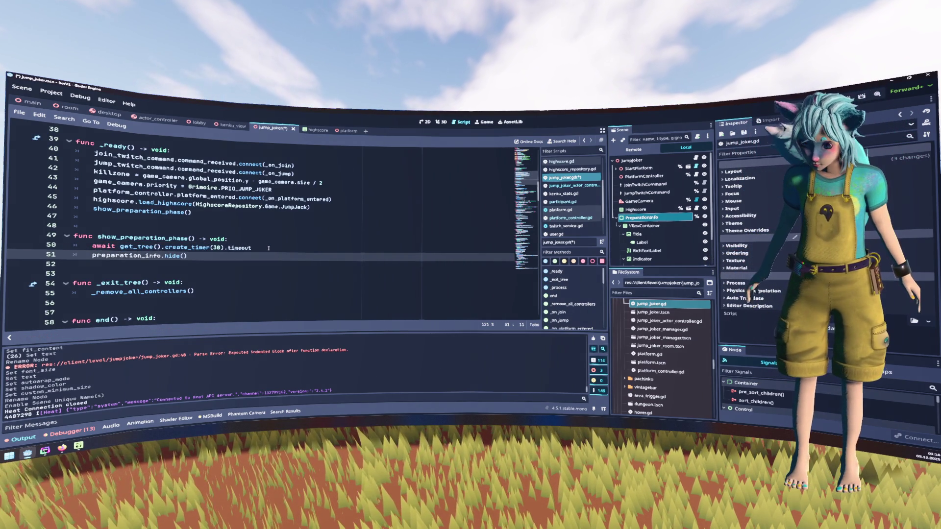
{"action": "key", "text": "End"}
{"action": "key", "text": "Left"}
{"action": "key", "text": "Left"}
{"action": "key", "text": "Left"}
{"action": "type", "text": "q"}
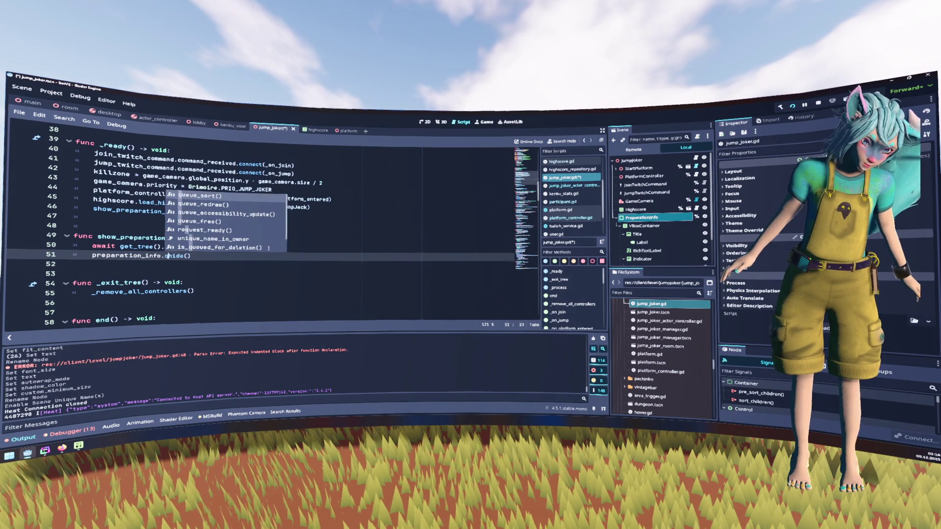
{"action": "key", "text": "Down"}
{"action": "key", "text": "Down"}
{"action": "key", "text": "Down"}
{"action": "key", "text": "Return"}
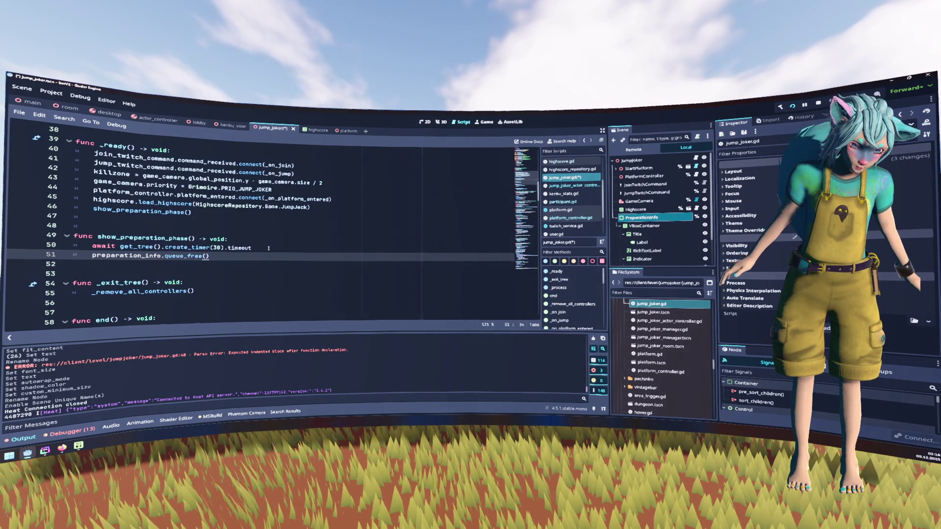
{"action": "left_click", "coordinate": [268, 248]}
{"action": "key", "text": "ctrl+s"}
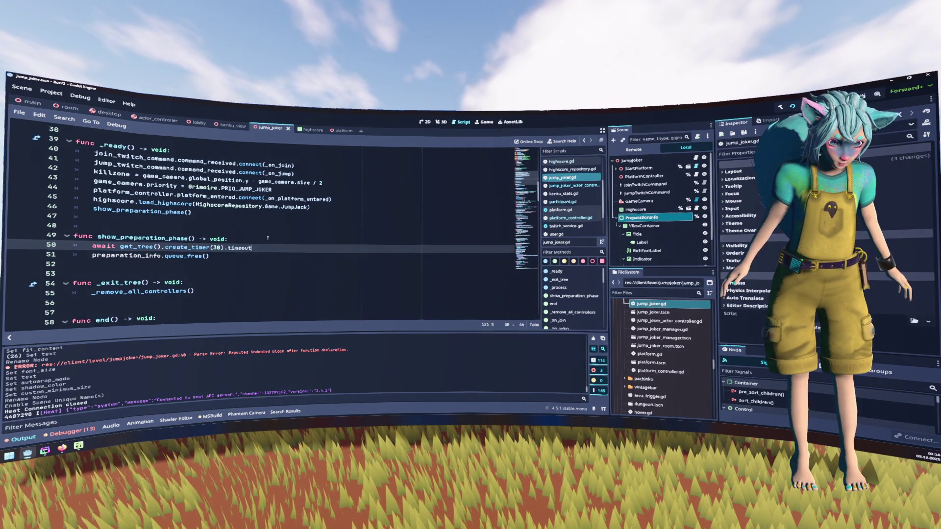
Add preparation_phase = false after queue_free and run the project with F5
{"action": "scroll", "coordinate": [267, 238], "scroll_direction": "up", "scroll_amount": 2}
{"action": "left_click", "coordinate": [269, 308]}
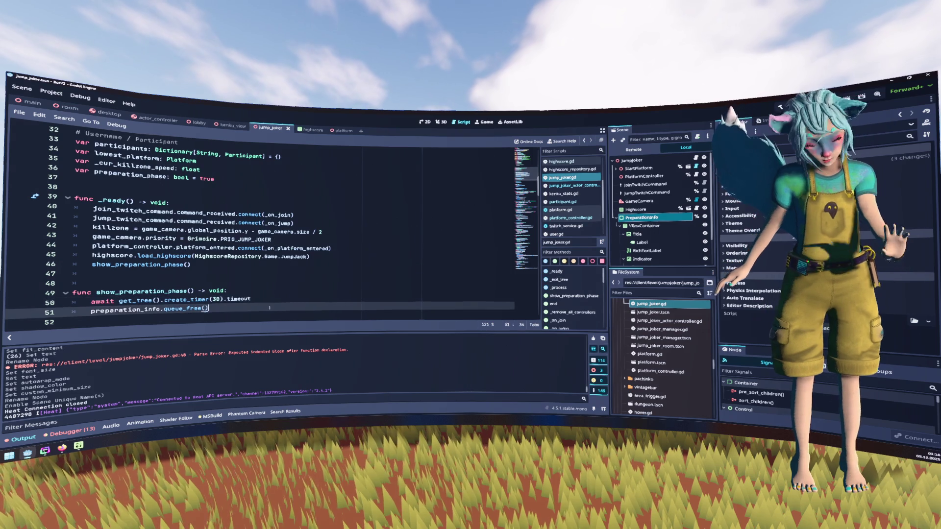
{"action": "key", "text": "Return"}
{"action": "type", "text": "pr"}
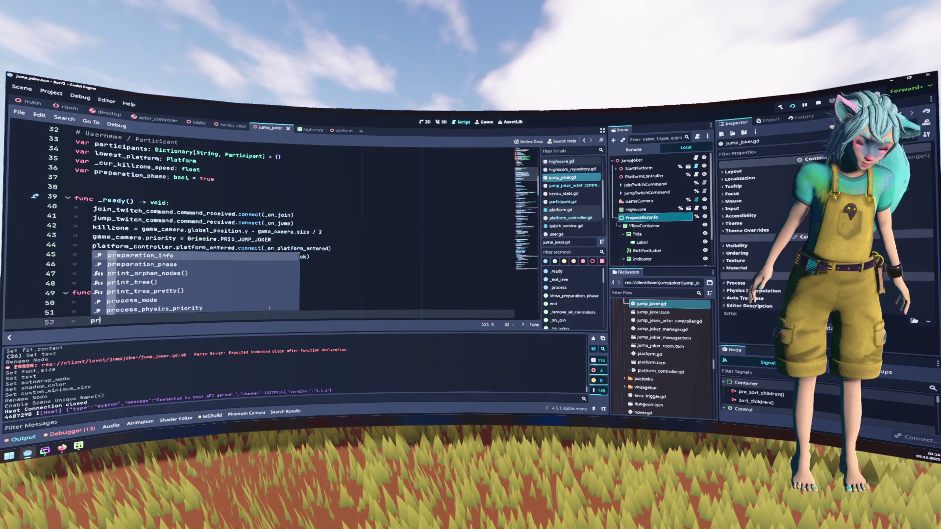
{"action": "key", "text": "Down"}
{"action": "key", "text": "Return"}
{"action": "type", "text": "= false"}
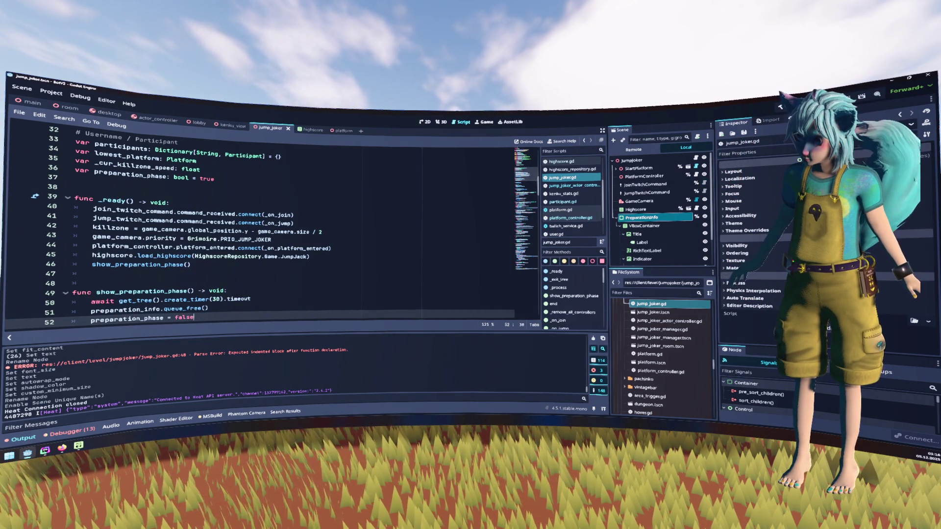
{"action": "key", "text": "F5"}
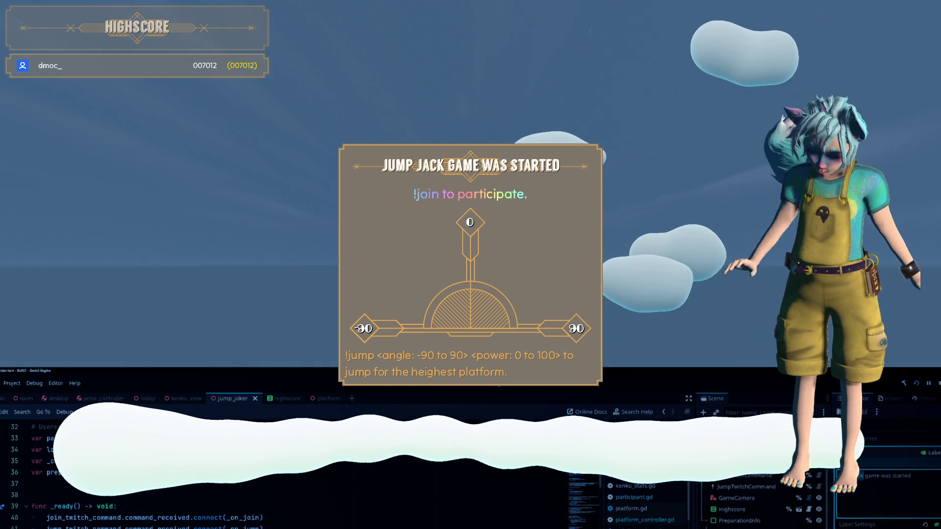
Switch the editor from the jump_joker script to the 3D viewport
{"action": "type", "text": "er"}
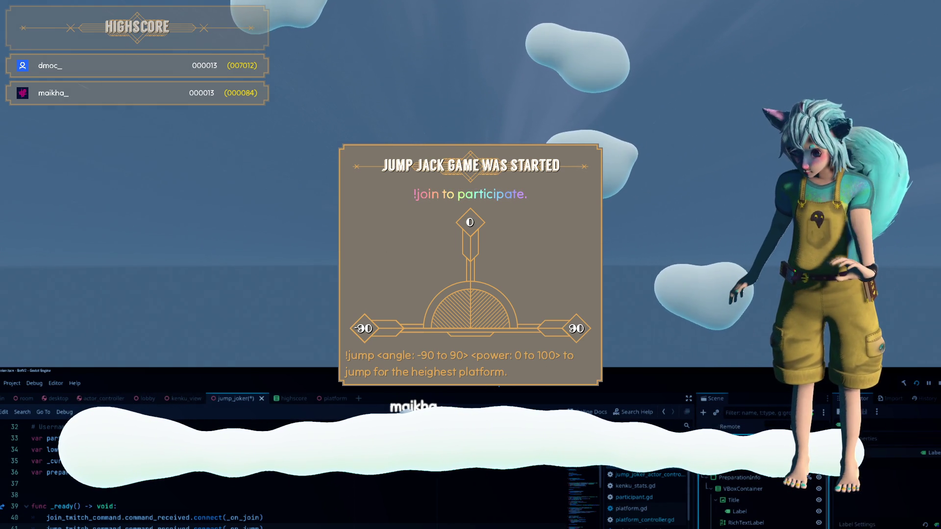
{"action": "left_click", "coordinate": [455, 388]}
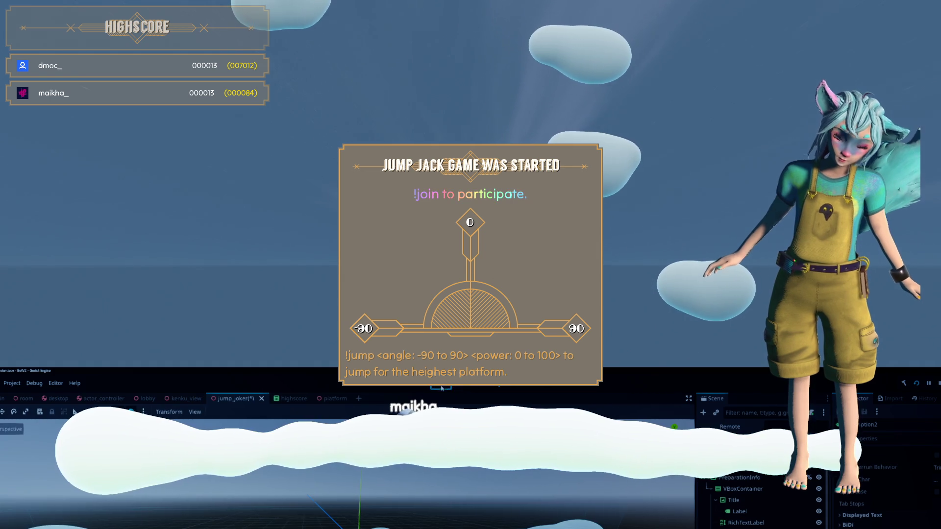
Switch the editor to the 2D view and cancel changing the node's type
{"action": "left_click", "coordinate": [441, 388]}
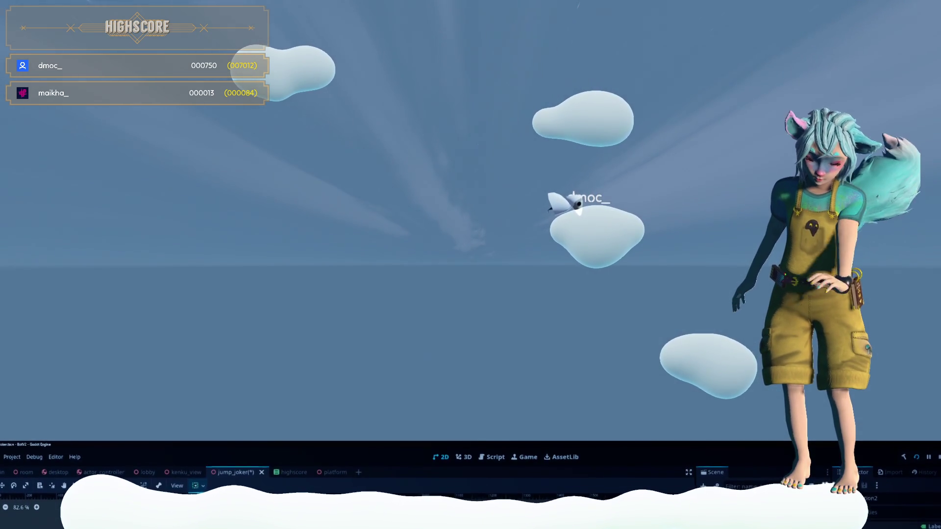
{"action": "key", "text": "Return"}
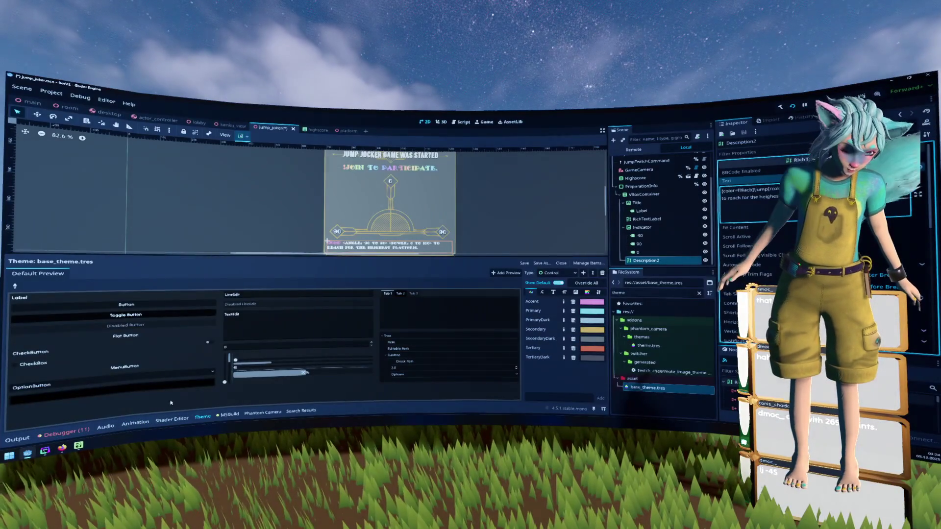
Wrap JUMP in a [font_size=…] BBCode tag, adjust the size value, and save the scene
{"action": "scroll", "coordinate": [423, 191], "scroll_direction": "up", "scroll_amount": 4}
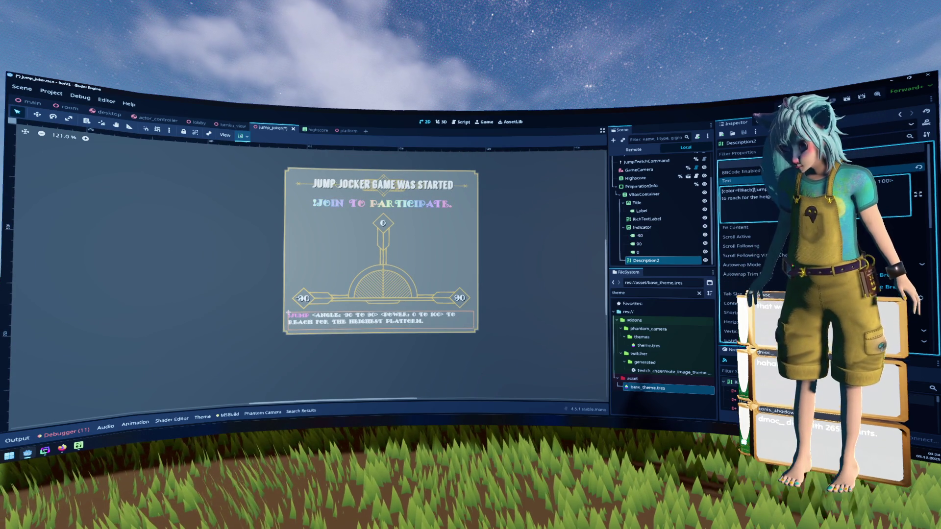
{"action": "type", "text": "[size]"}
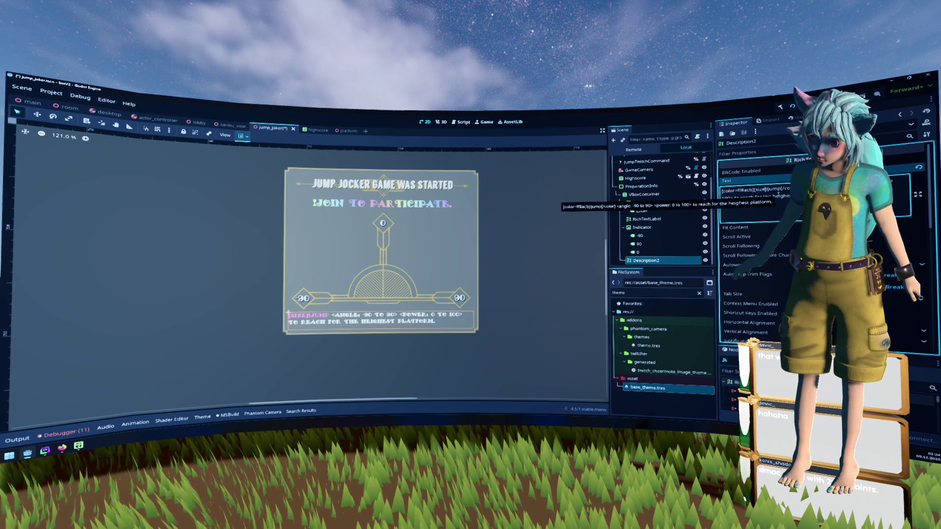
{"action": "key", "text": "Left"}
{"action": "type", "text": "="}
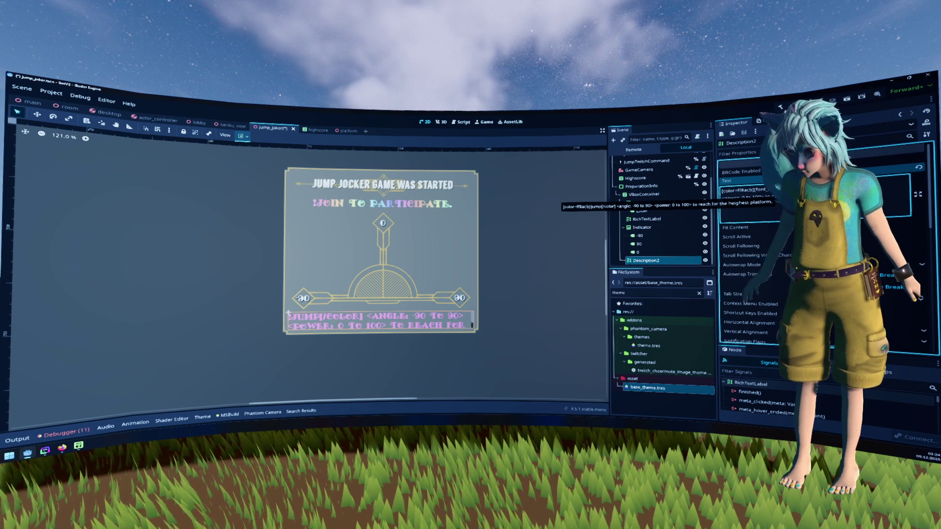
{"action": "type", "text": "[font"}
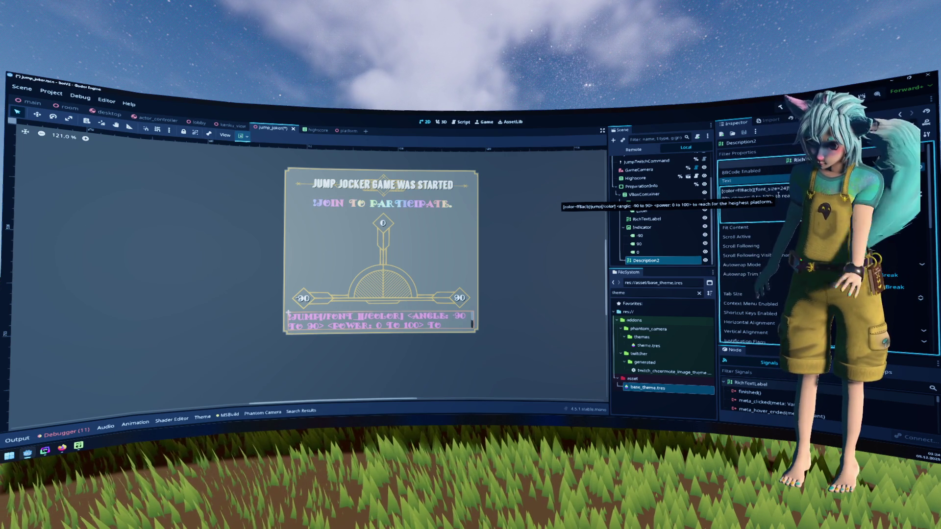
{"action": "type", "text": "]"}
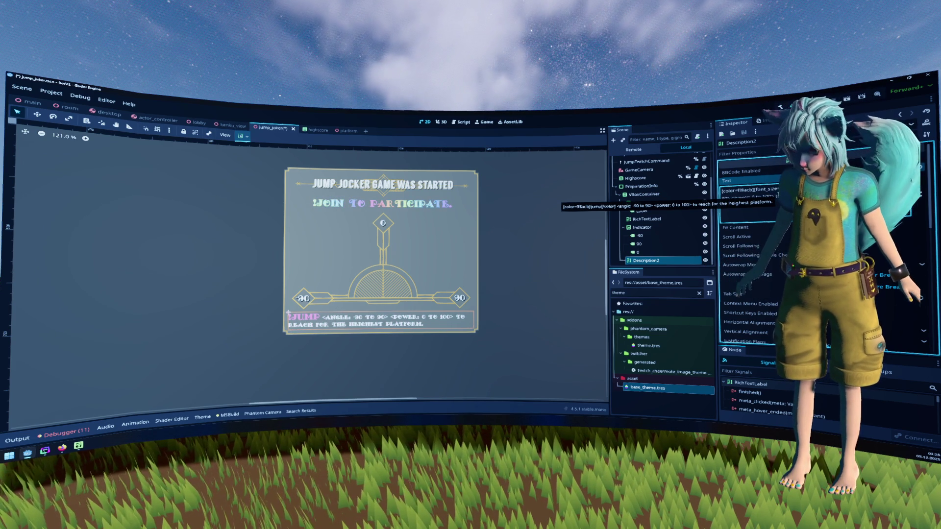
{"action": "type", "text": "2"}
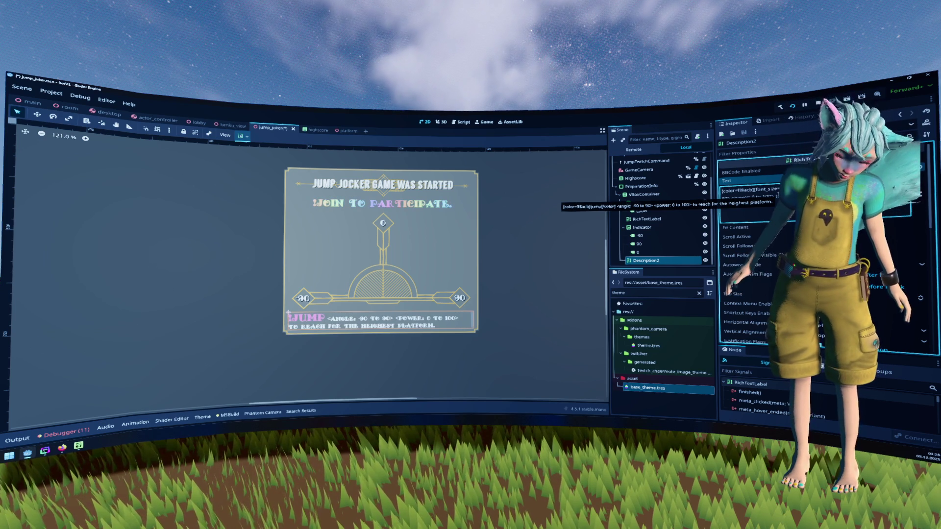
{"action": "key", "text": "BackSpace"}
{"action": "type", "text": "0"}
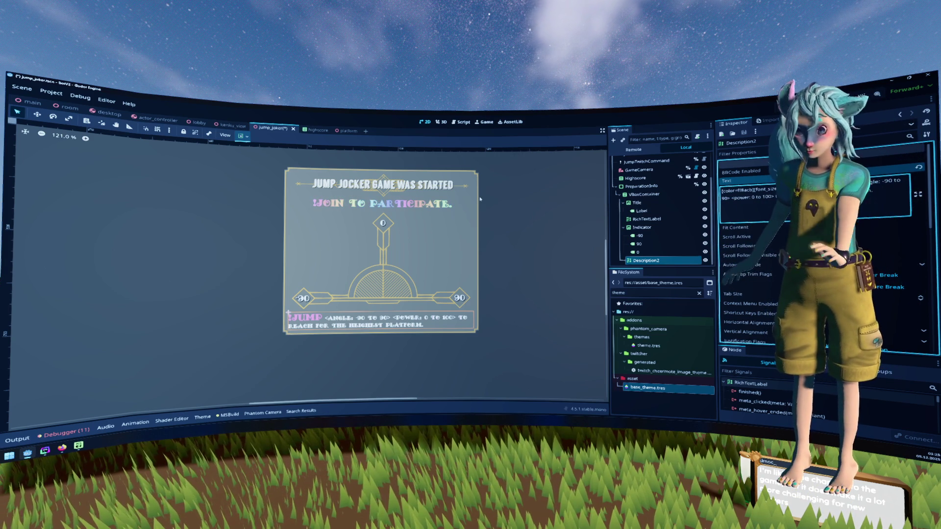
{"action": "key", "text": "ctrl+s"}
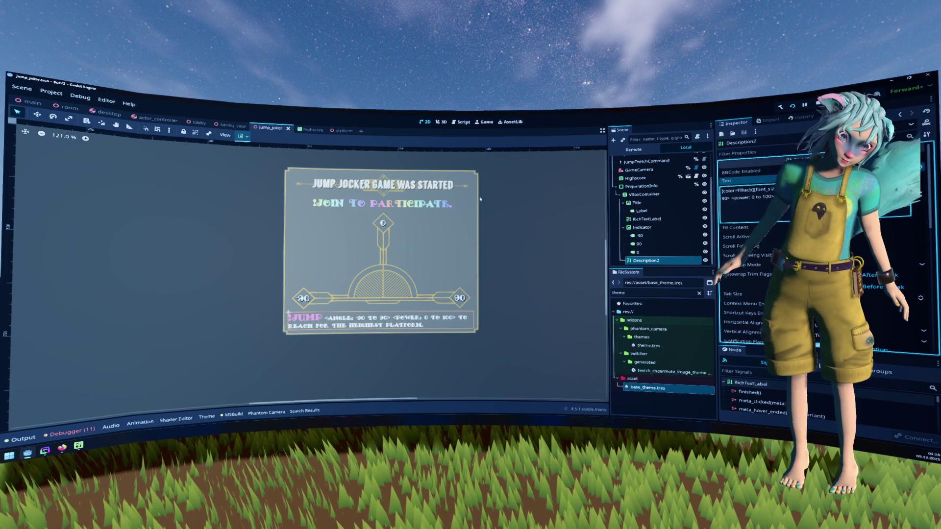
Open jump_joker.gd, scroll down to the _on_jump code, and run the project with F5
{"action": "left_click", "coordinate": [458, 123]}
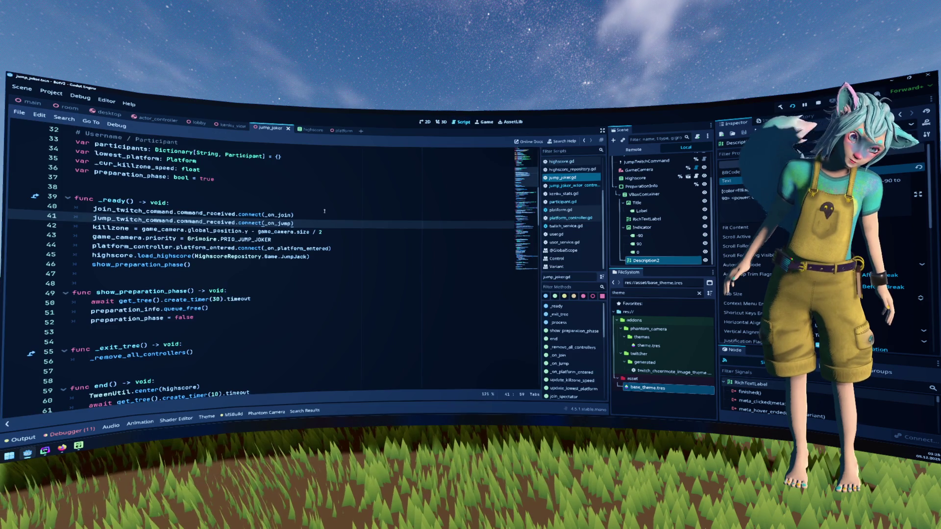
{"action": "scroll", "coordinate": [279, 259], "scroll_direction": "down", "scroll_amount": 1}
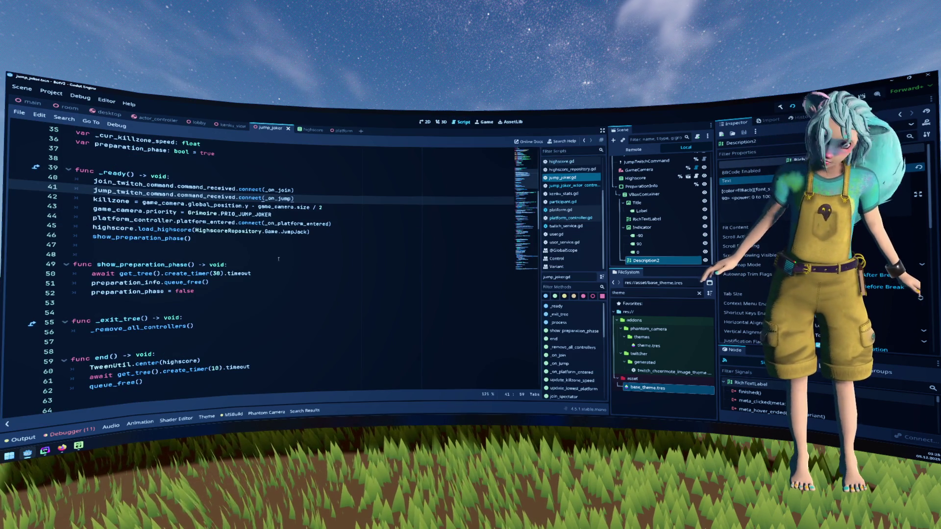
{"action": "scroll", "coordinate": [278, 259], "scroll_direction": "down", "scroll_amount": 10}
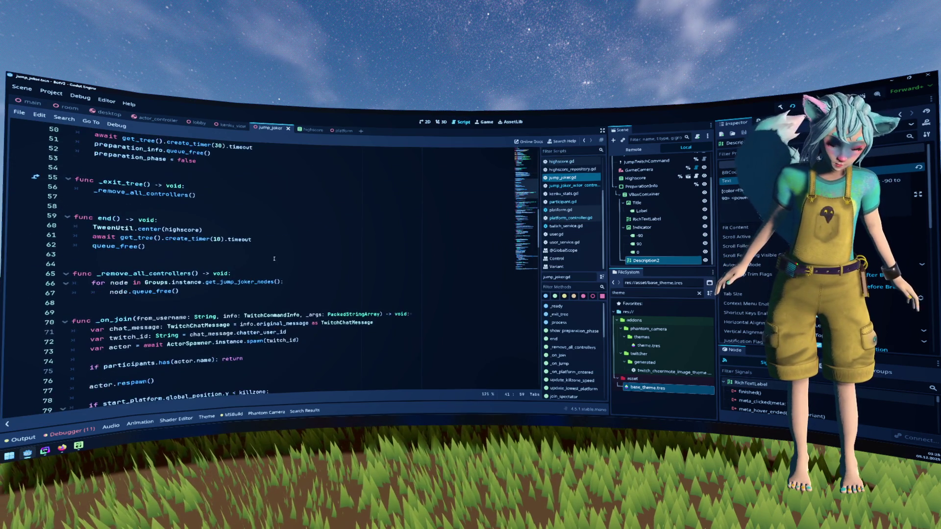
{"action": "scroll", "coordinate": [274, 259], "scroll_direction": "down", "scroll_amount": 4}
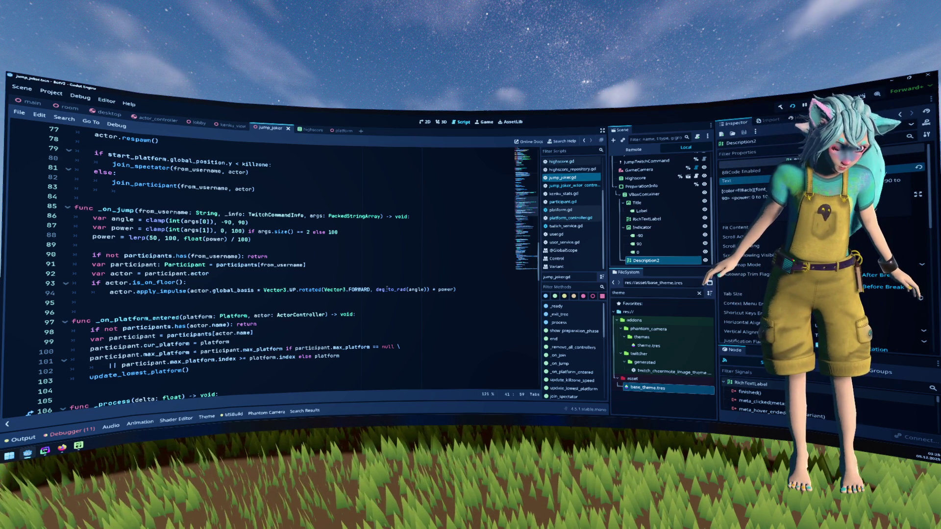
{"action": "mouse_move", "coordinate": [387, 289]}
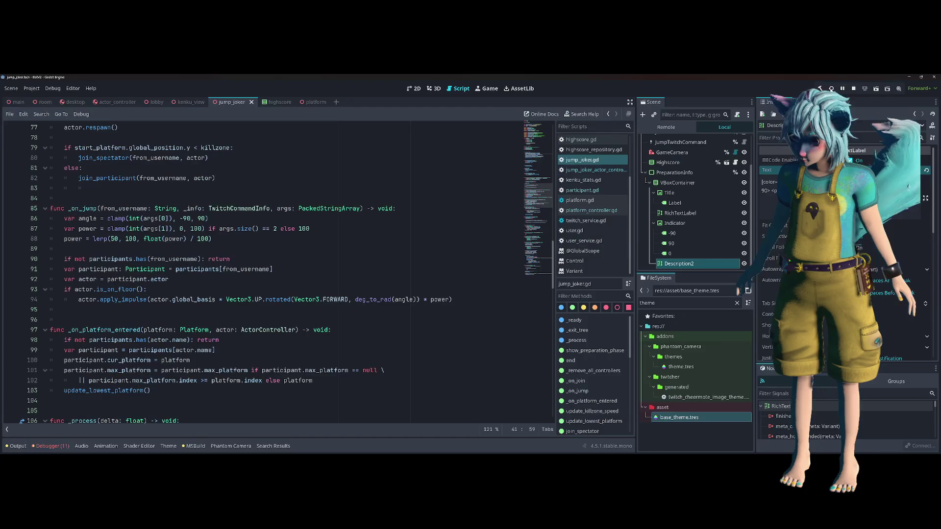
{"action": "key", "text": "F5"}
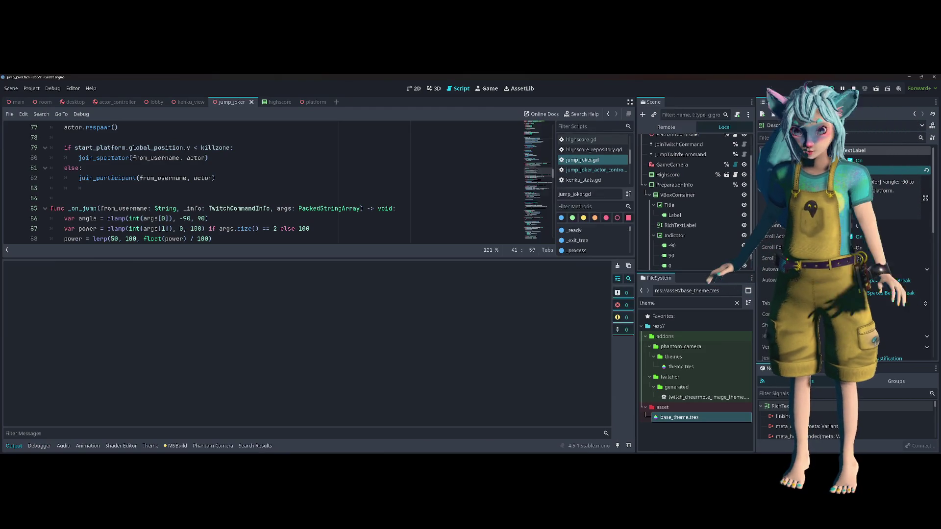
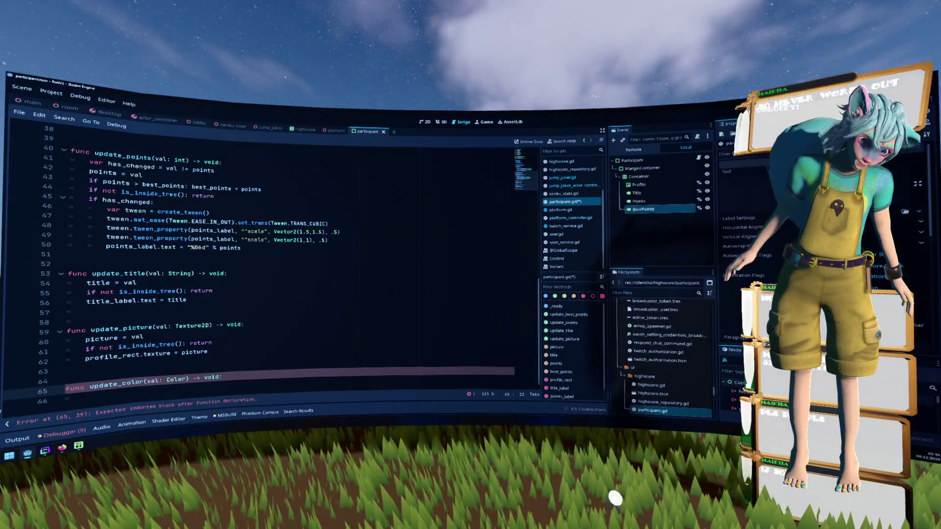
In update_color, store val in color and return early when not inside the tree
{"action": "left_click", "coordinate": [232, 378]}
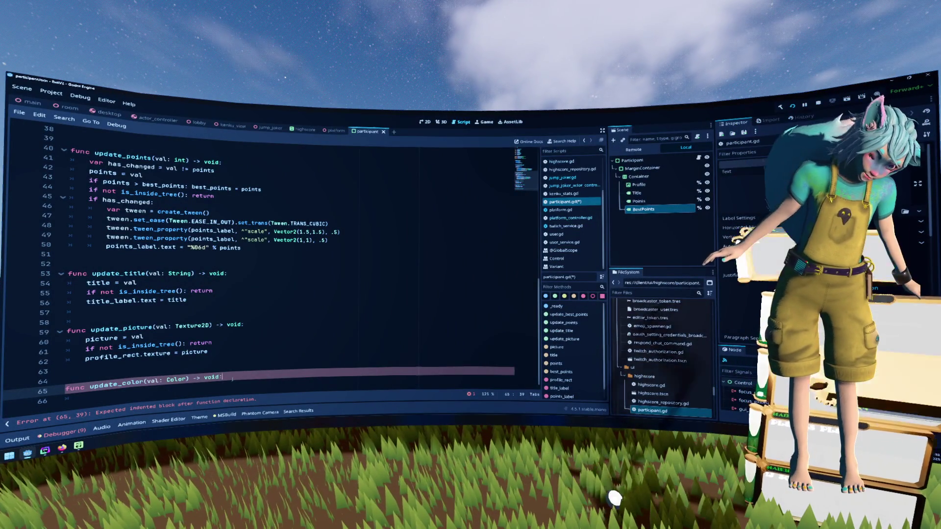
{"action": "key", "text": "Return"}
{"action": "type", "text": "color ="}
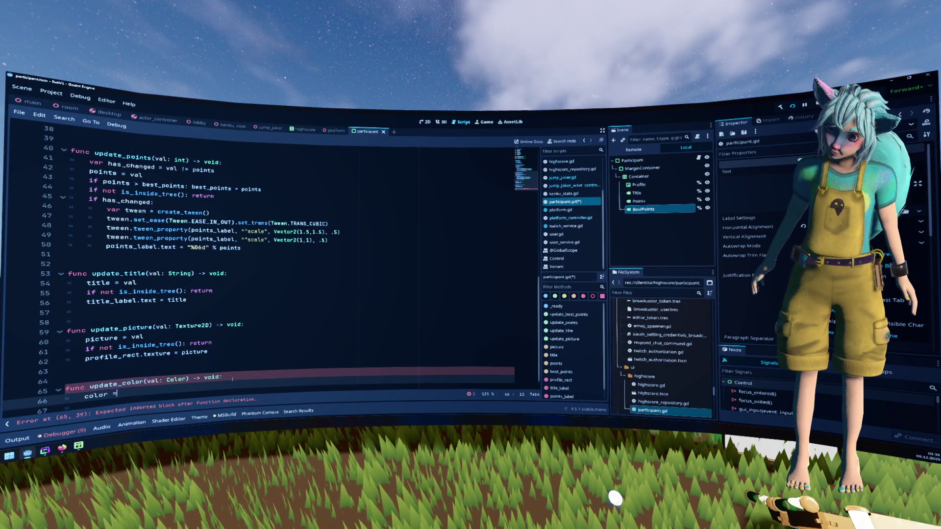
{"action": "type", "text": " val"}
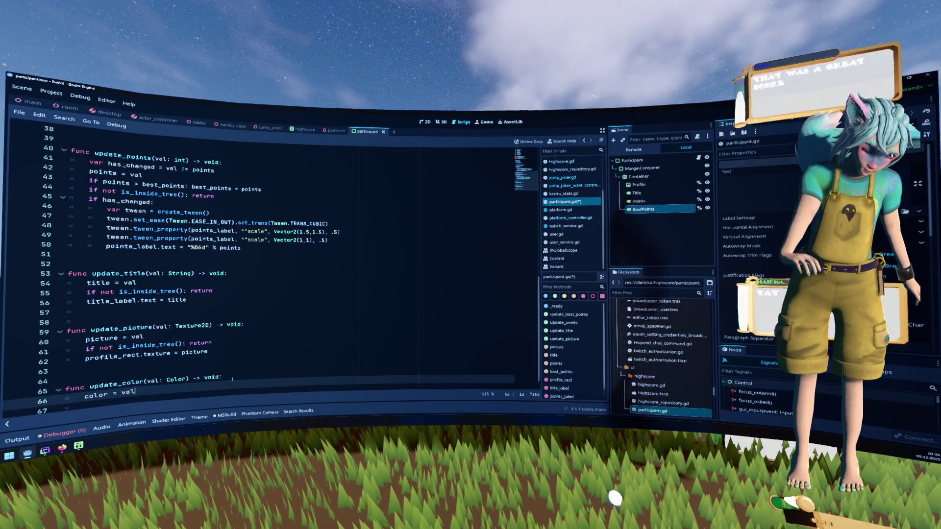
{"action": "key", "text": "Return"}
{"action": "type", "text": "if"}
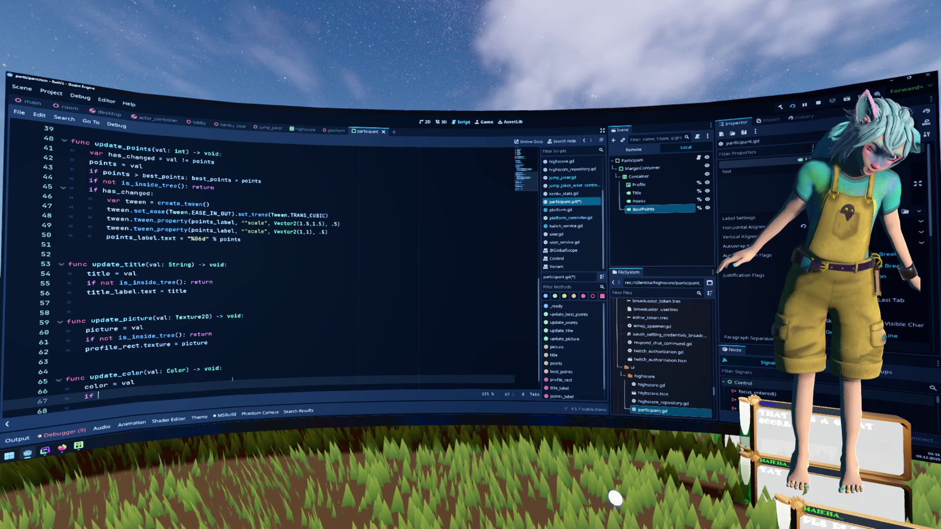
{"action": "type", "text": "not is_in"}
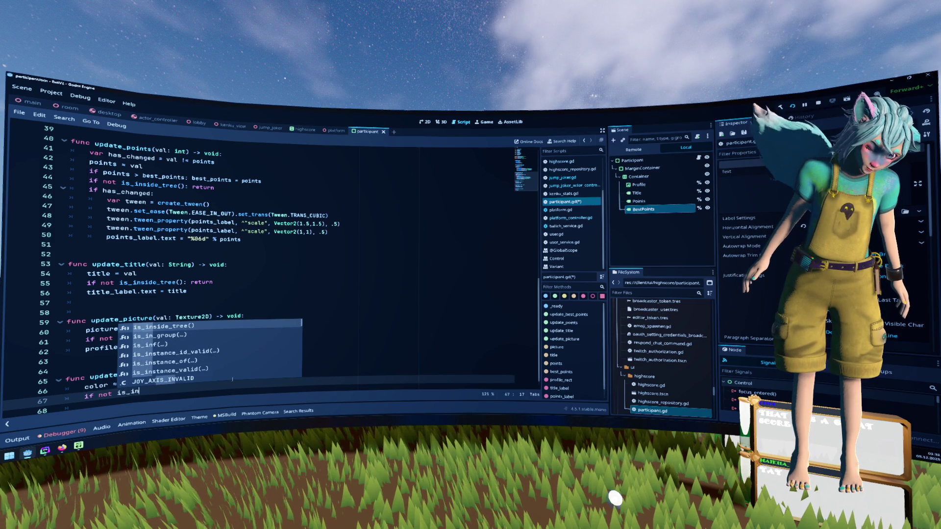
{"action": "key", "text": "Return"}
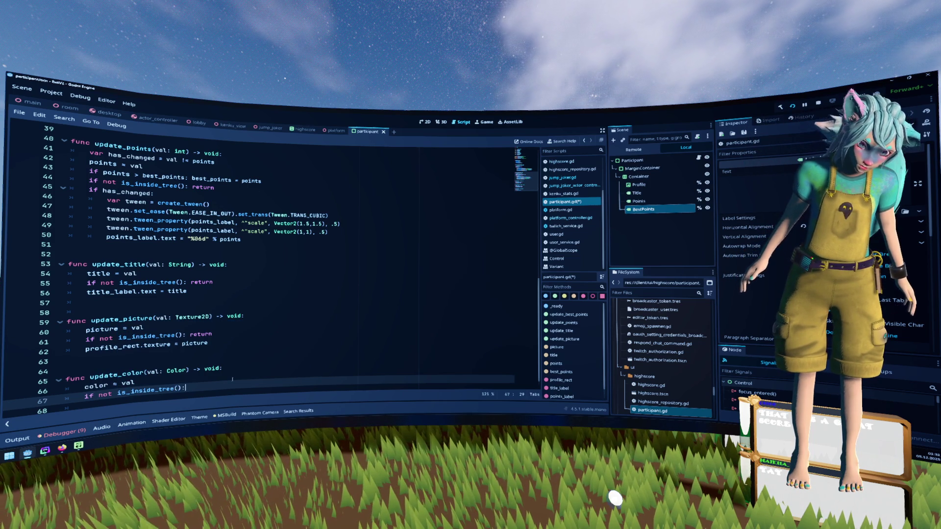
{"action": "type", "text": "return"}
{"action": "key", "text": "Return"}
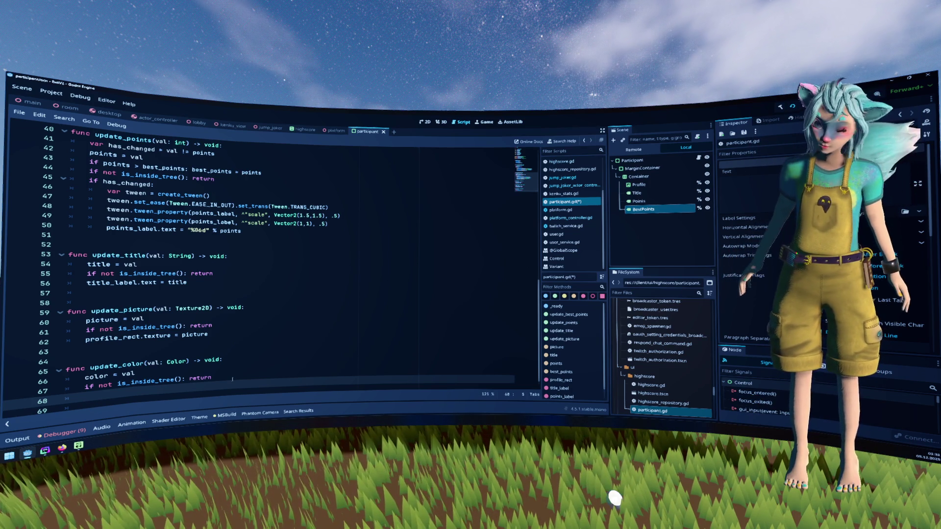
Add 'title_label.modulate = color' to update_color and save participant.gd
{"action": "scroll", "coordinate": [253, 361], "scroll_direction": "down", "scroll_amount": 1}
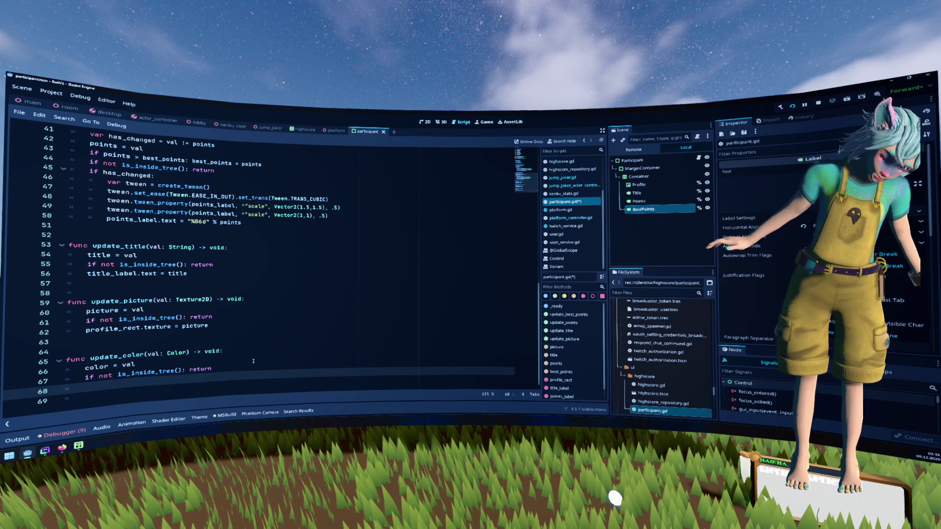
{"action": "type", "text": "color"}
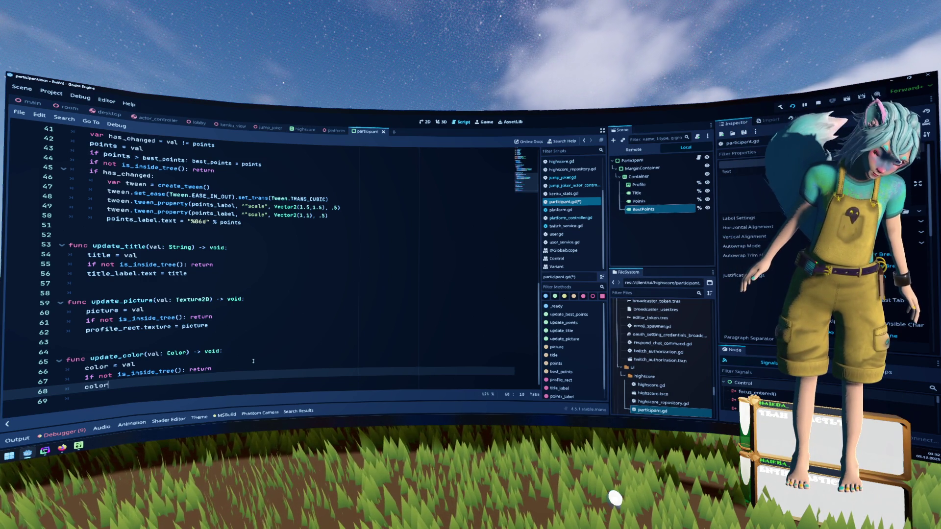
{"action": "key", "text": "BackSpace"}
{"action": "key", "text": "BackSpace"}
{"action": "key", "text": "BackSpace"}
{"action": "type", "text": "title_label."}
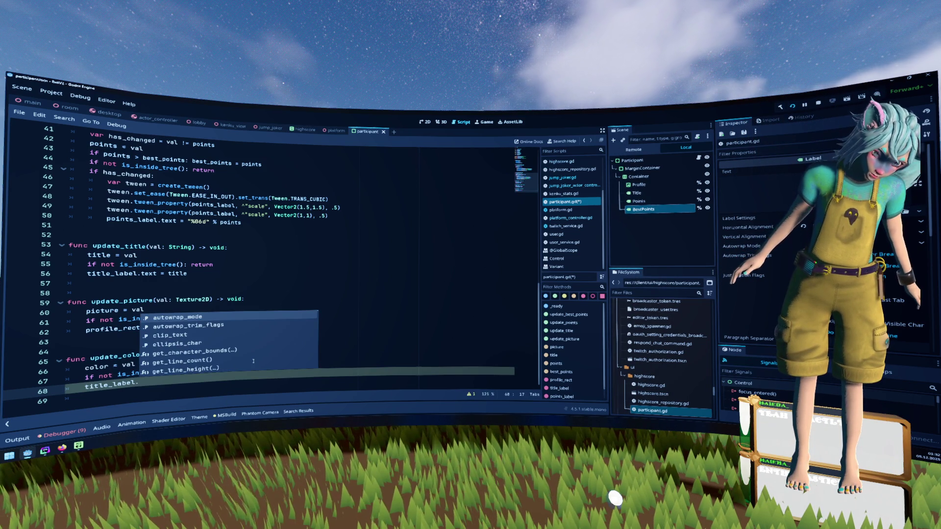
{"action": "type", "text": "modulate = color"}
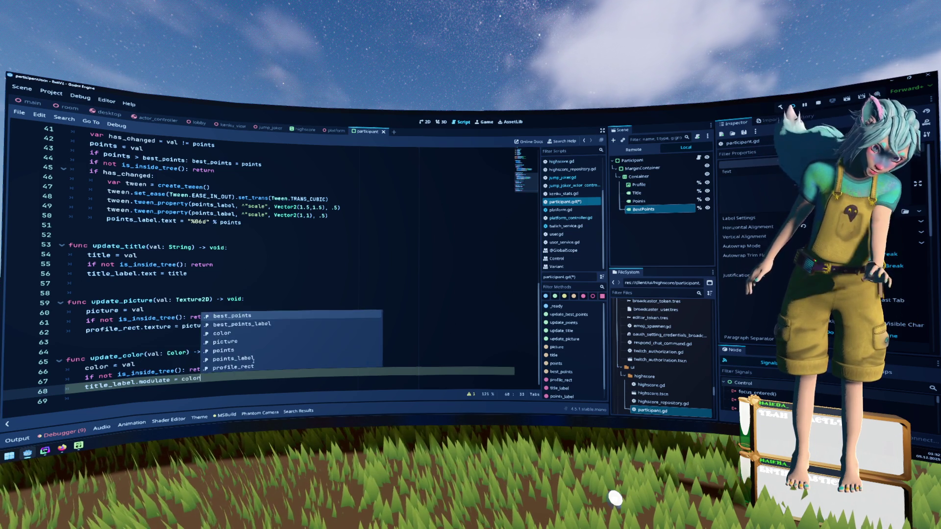
{"action": "key", "text": "Escape"}
{"action": "left_click", "coordinate": [253, 361]}
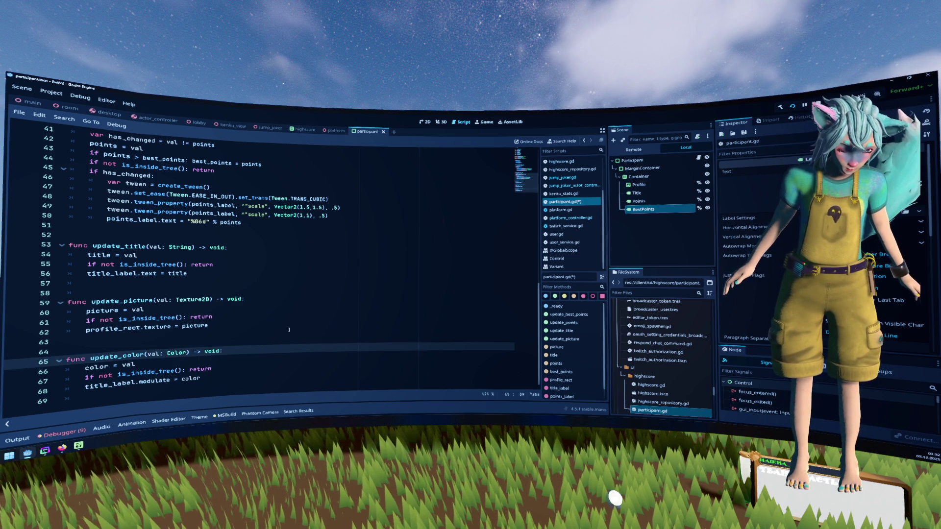
{"action": "key", "text": "ctrl+s"}
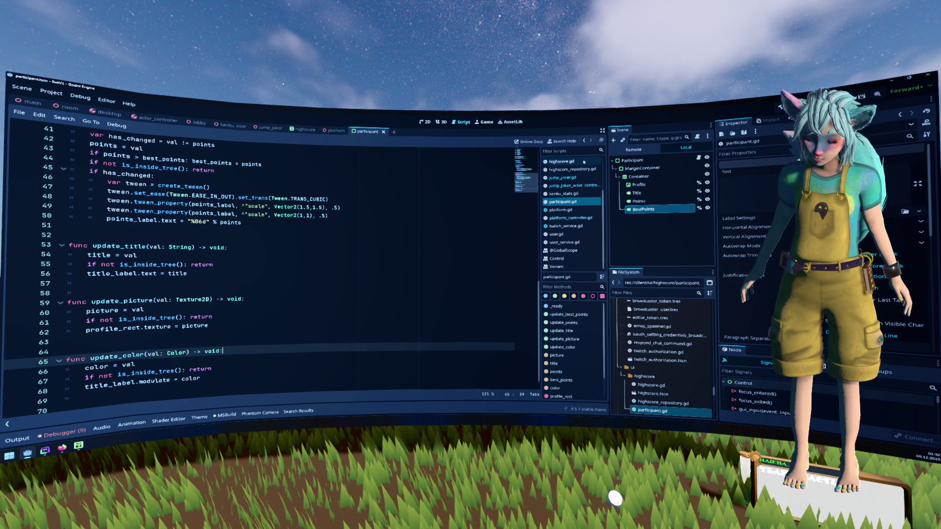
In highscore.gd, add 'view.color = user.get_real_color()' after the view.title line
{"action": "left_click", "coordinate": [584, 161]}
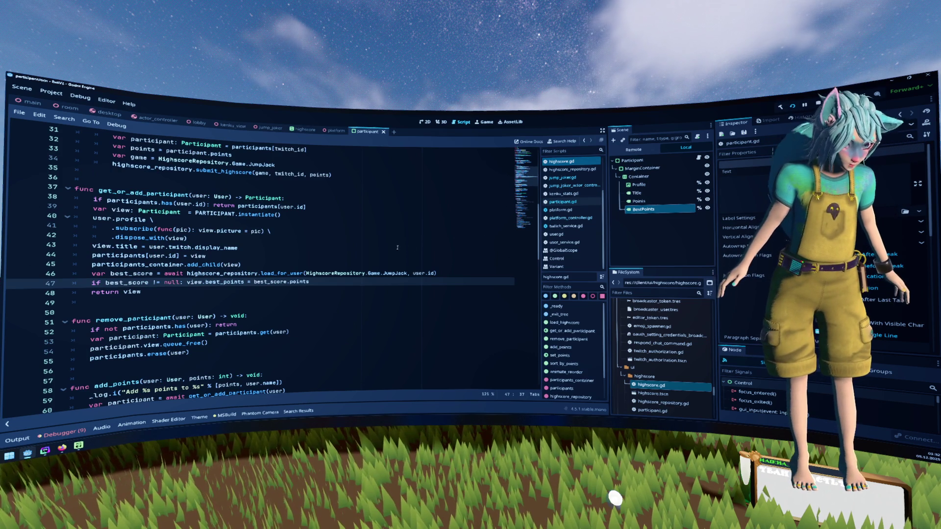
{"action": "left_click", "coordinate": [351, 246]}
{"action": "key", "text": "Return"}
{"action": "type", "text": "view"}
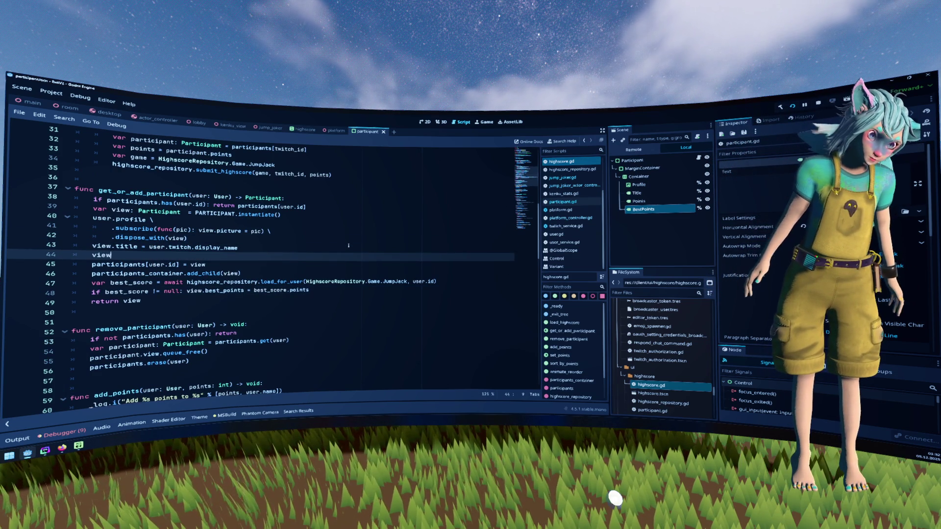
{"action": "type", "text": ".color = use"}
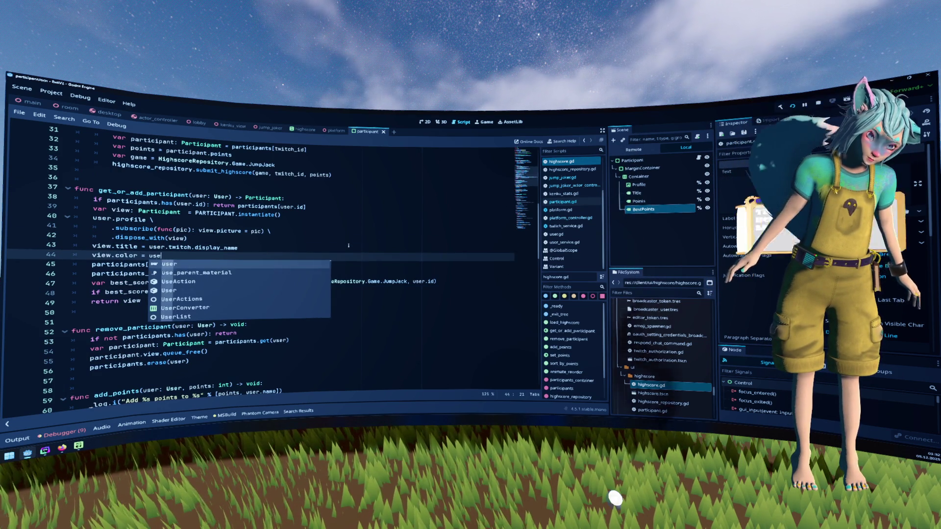
{"action": "type", "text": "r.col"}
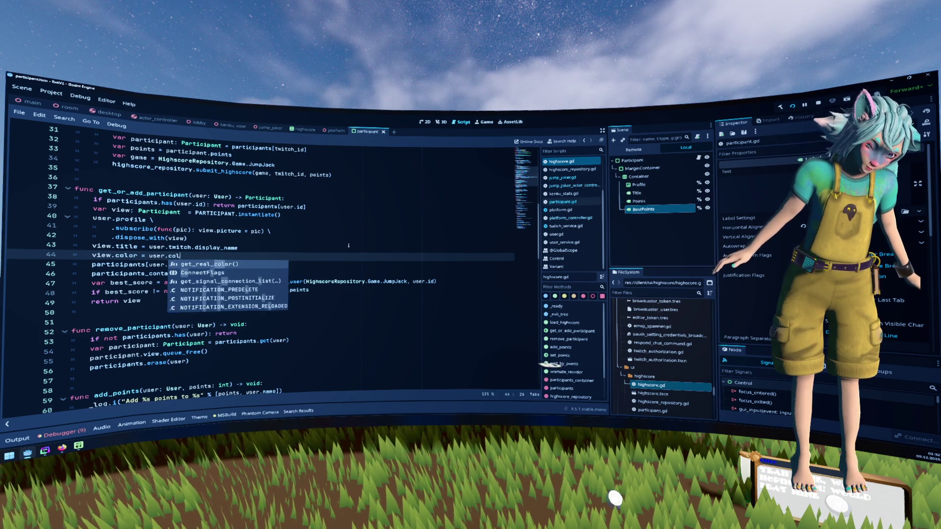
{"action": "key", "text": "Return"}
Check get_real_color's definition, return to highscore.gd, and run the game with F5
{"action": "left_click", "coordinate": [348, 246]}
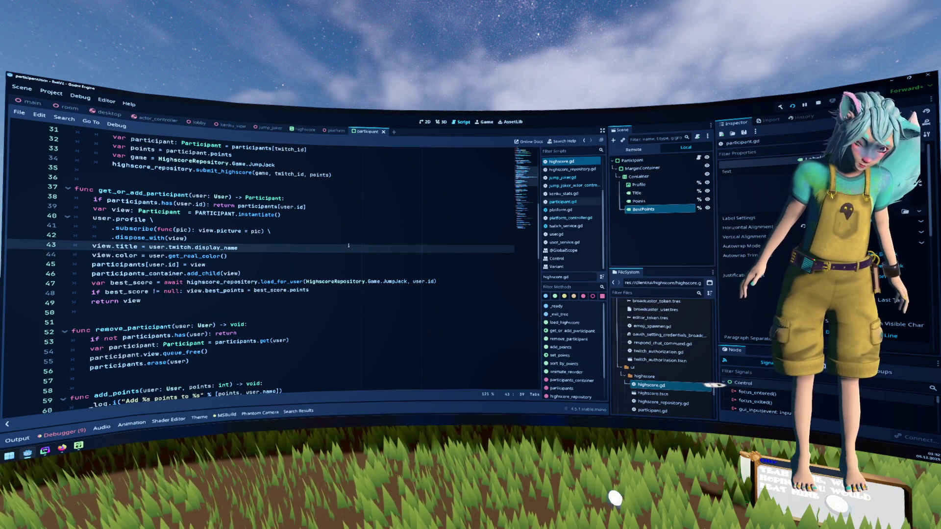
{"action": "left_click", "coordinate": [215, 257], "text": "ctrl"}
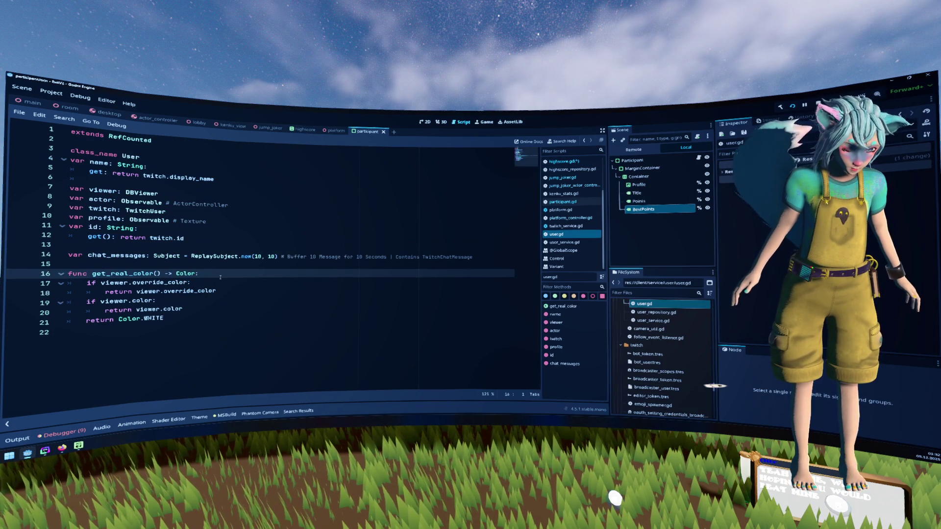
{"action": "key", "text": "alt+Left"}
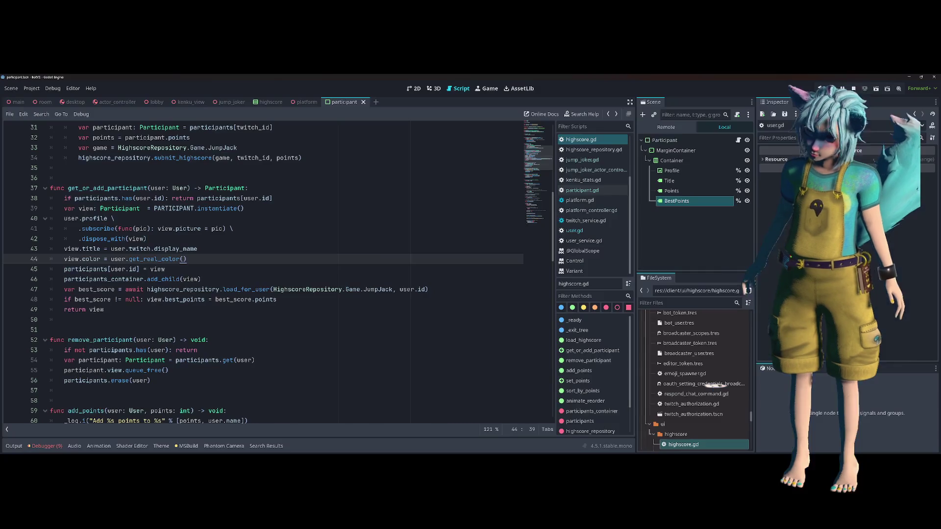
{"action": "key", "text": "F5"}
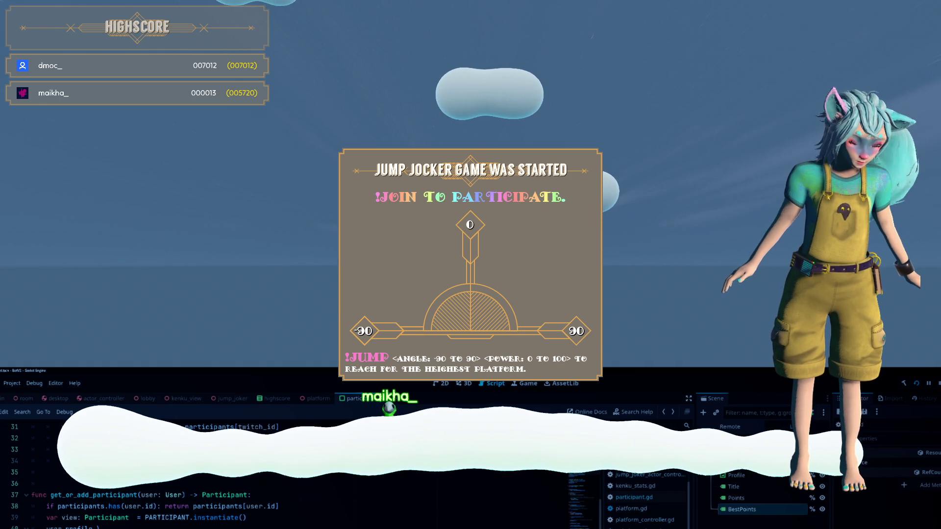
Open participant.gd from the script list and scroll through it
{"action": "left_click", "coordinate": [634, 497]}
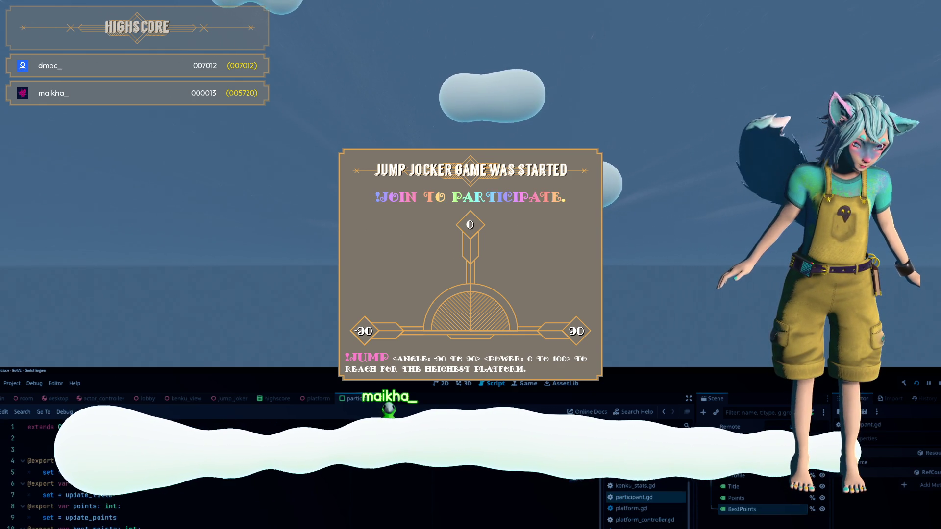
{"action": "scroll", "coordinate": [196, 471], "scroll_direction": "down", "scroll_amount": 14}
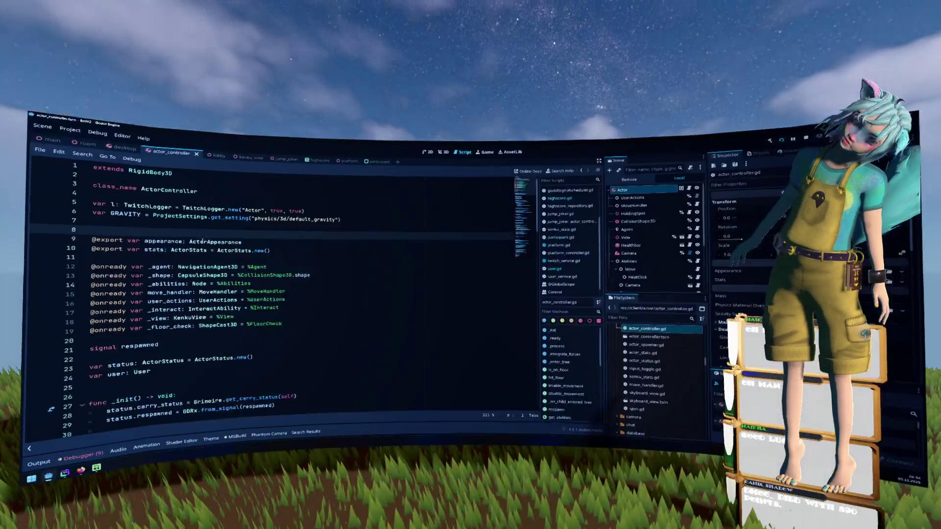
In actor_controller.gd, inspect the appearance property on lines 42 and 46
{"action": "scroll", "coordinate": [199, 230], "scroll_direction": "down", "scroll_amount": 6}
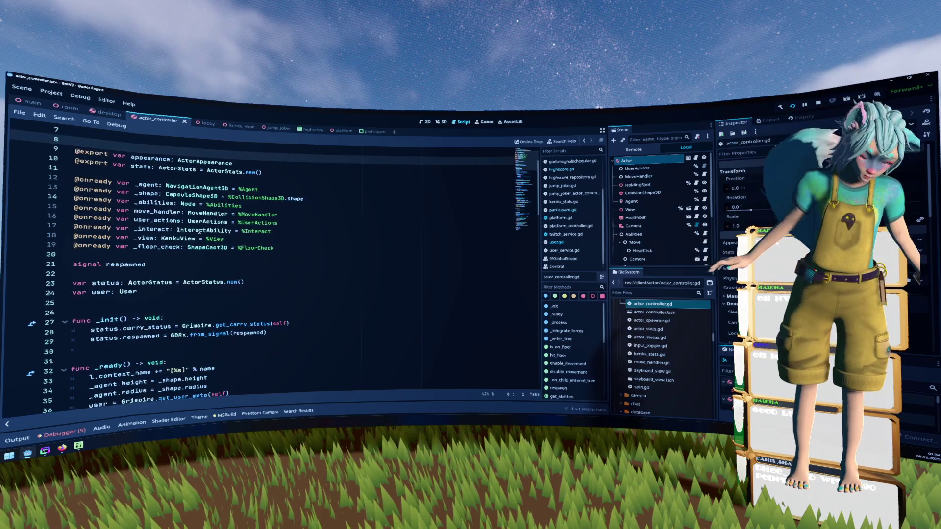
{"action": "scroll", "coordinate": [200, 236], "scroll_direction": "down", "scroll_amount": 2}
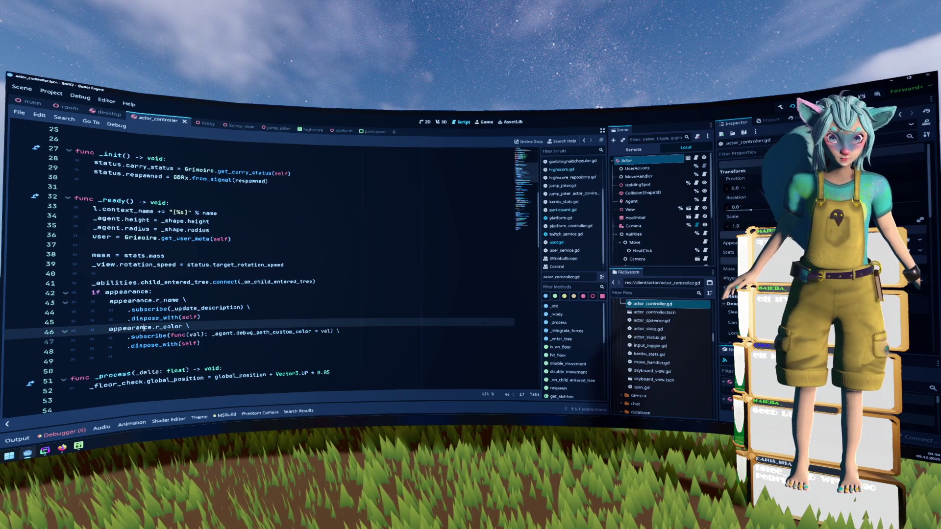
{"action": "double_click", "coordinate": [129, 328]}
{"action": "double_click", "coordinate": [130, 292]}
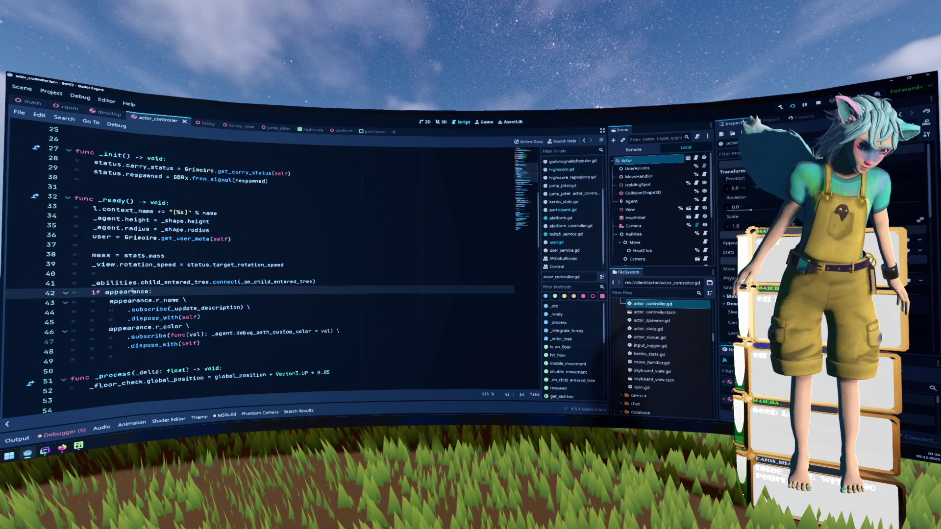
{"action": "left_click", "coordinate": [303, 328]}
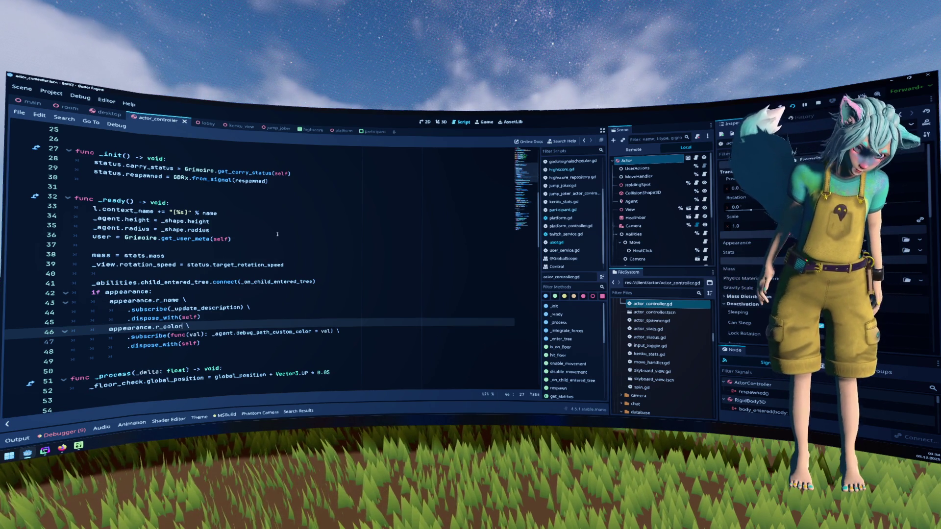
Look up r_color's definition, come back, and open user.gd
{"action": "left_click", "coordinate": [172, 326], "text": "ctrl"}
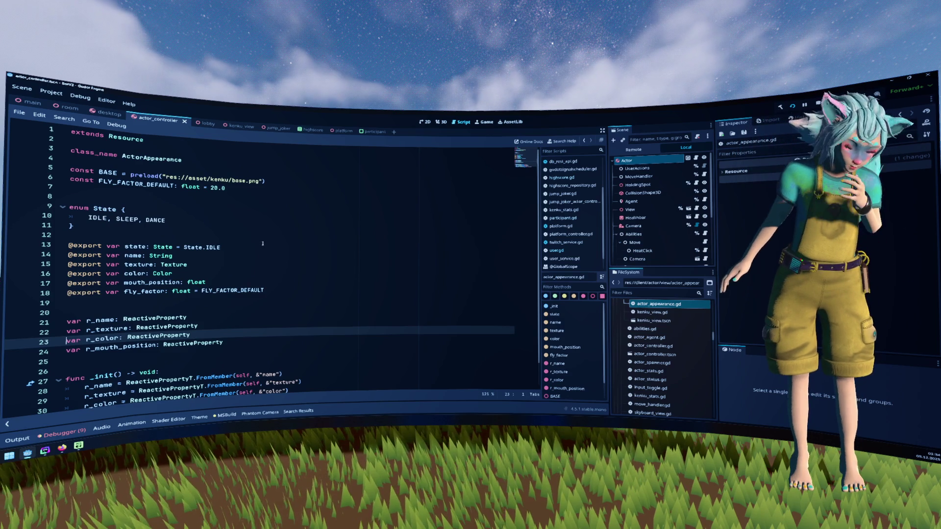
{"action": "key", "text": "alt+Left"}
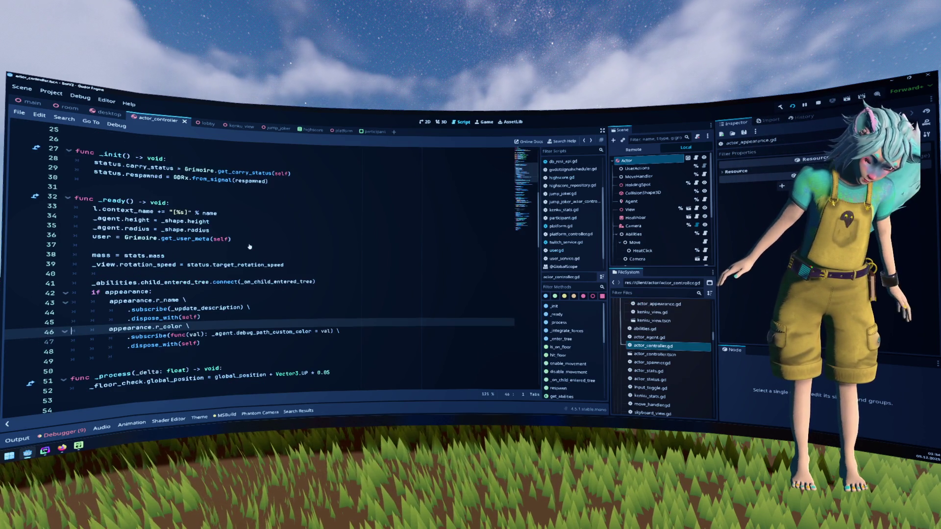
{"action": "left_click", "coordinate": [249, 246], "text": "ctrl"}
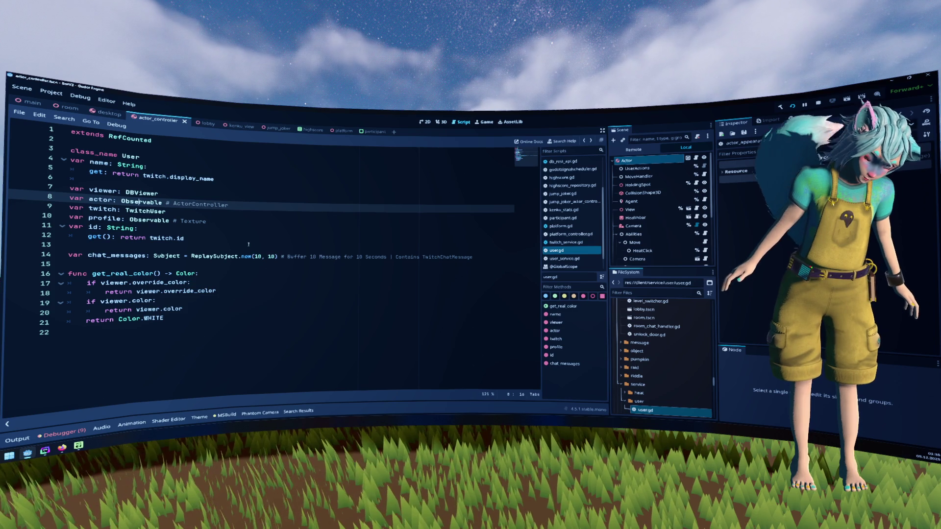
Set a breakpoint on line 17 of user.gd, the override_color check in get_real_color
{"action": "left_click", "coordinate": [123, 264]}
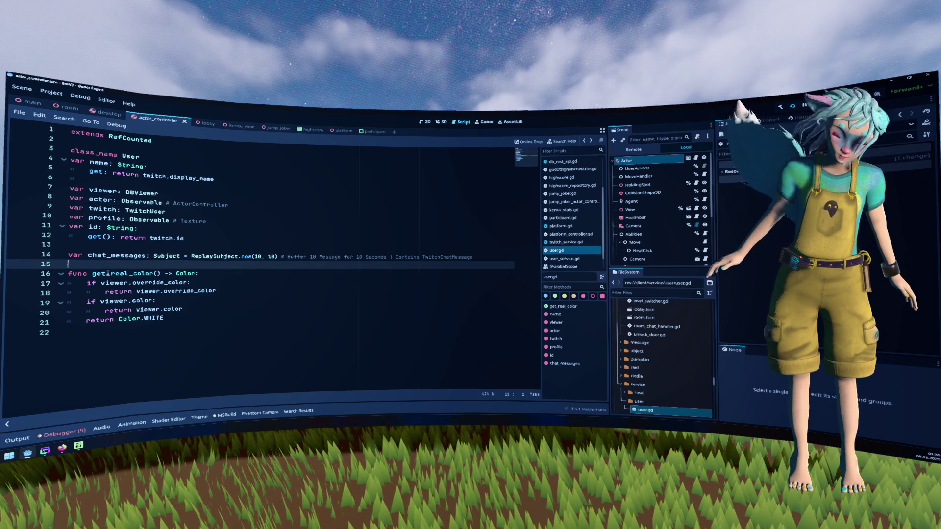
{"action": "left_click", "coordinate": [18, 284]}
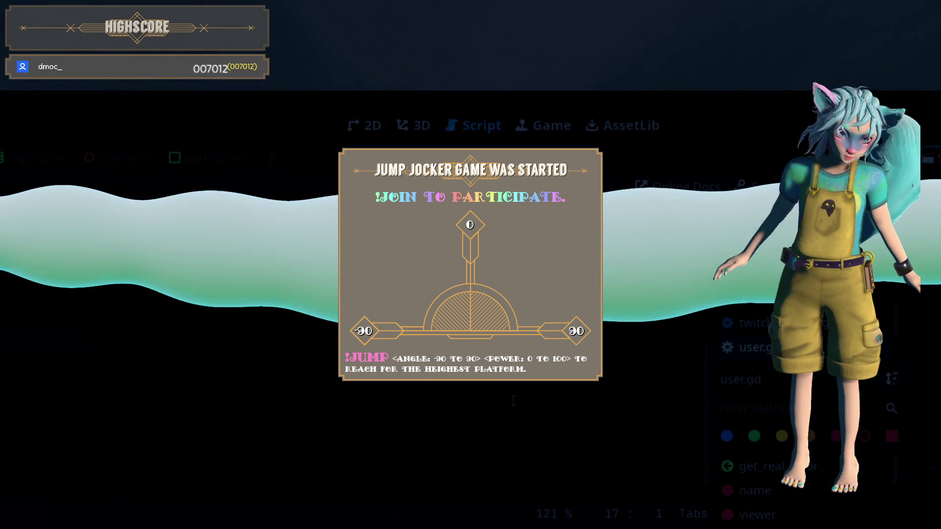
Append 'if args.size() == 1 else 0' to the angle clamp line 86 in _on_jump
{"action": "scroll", "coordinate": [149, 190], "scroll_direction": "up", "scroll_amount": 3}
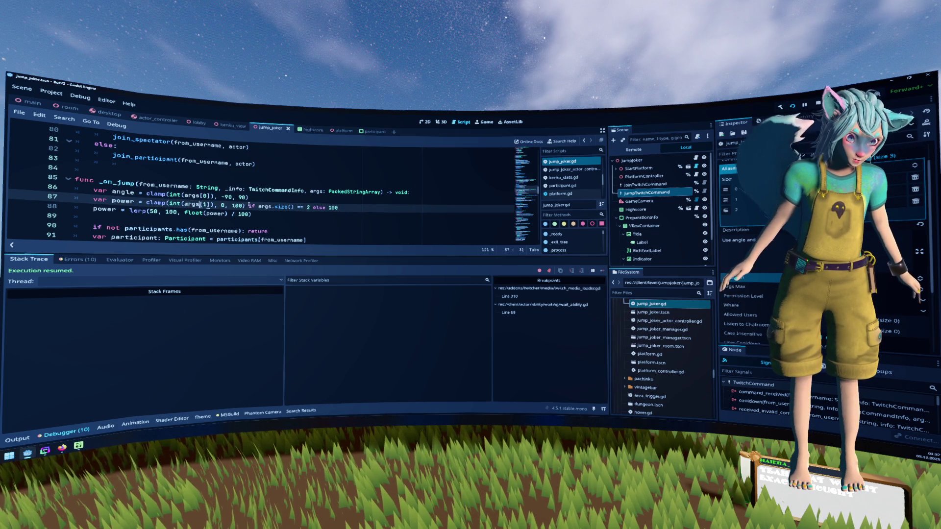
{"action": "left_click_drag", "start_coordinate": [257, 207], "coordinate": [303, 207]}
{"action": "left_click", "coordinate": [301, 197]}
{"action": "type", "text": "if args.size() >= 2"}
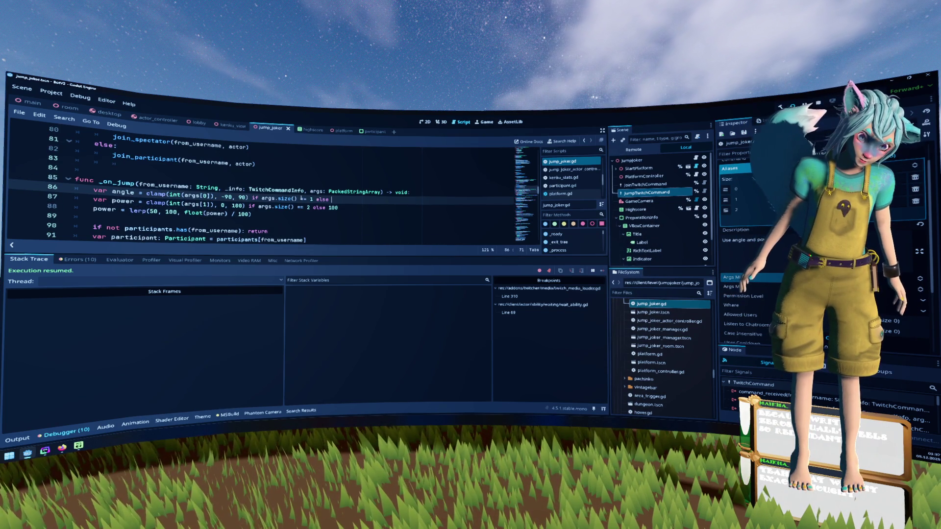
{"action": "key", "text": "Up"}
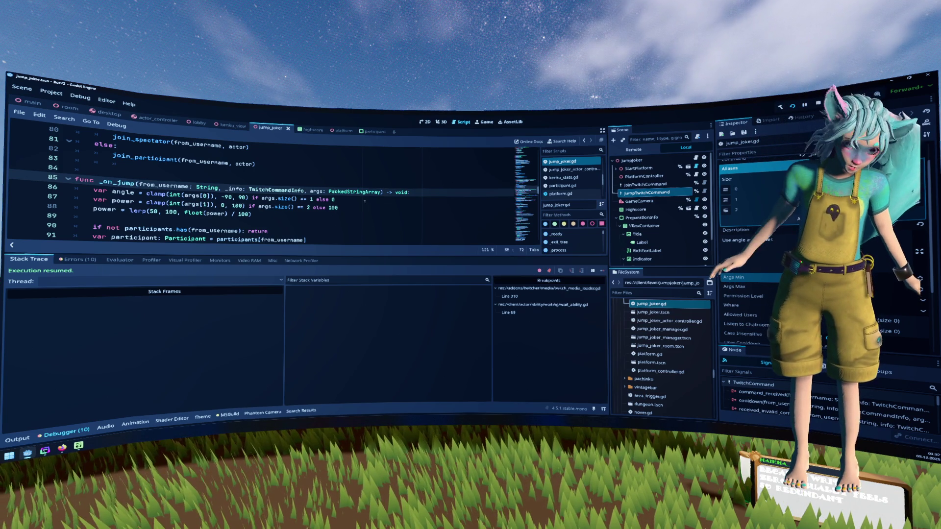
{"action": "key", "text": "Down"}
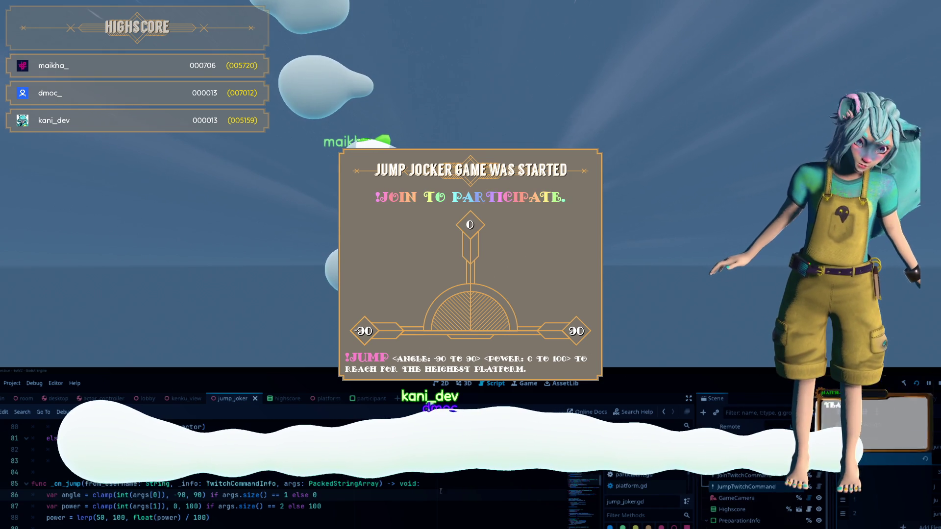
{"action": "key", "text": "alt+Left"}
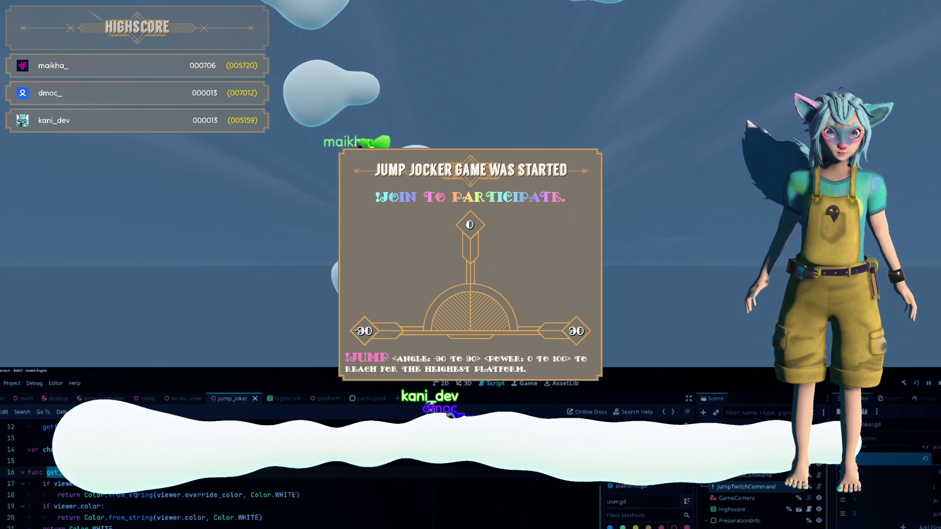
{"action": "mouse_move", "coordinate": [135, 495]}
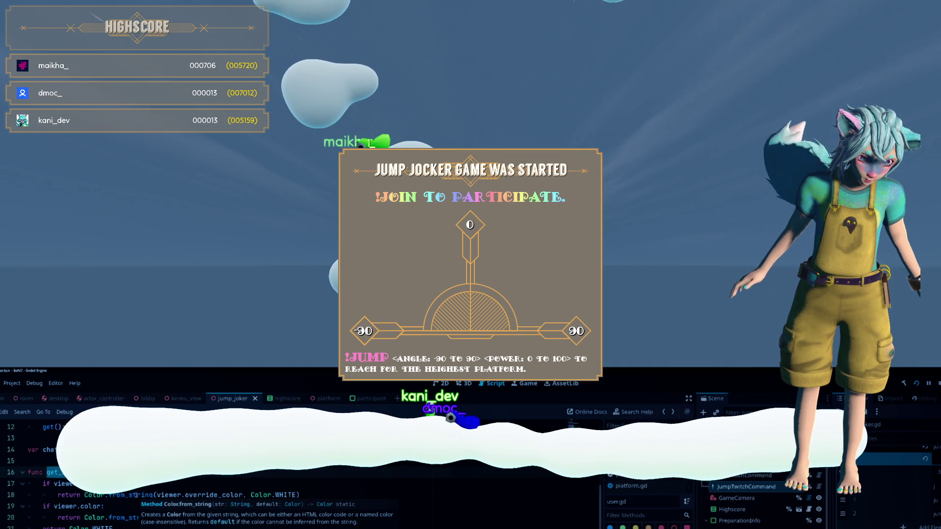
{"action": "mouse_move", "coordinate": [267, 498]}
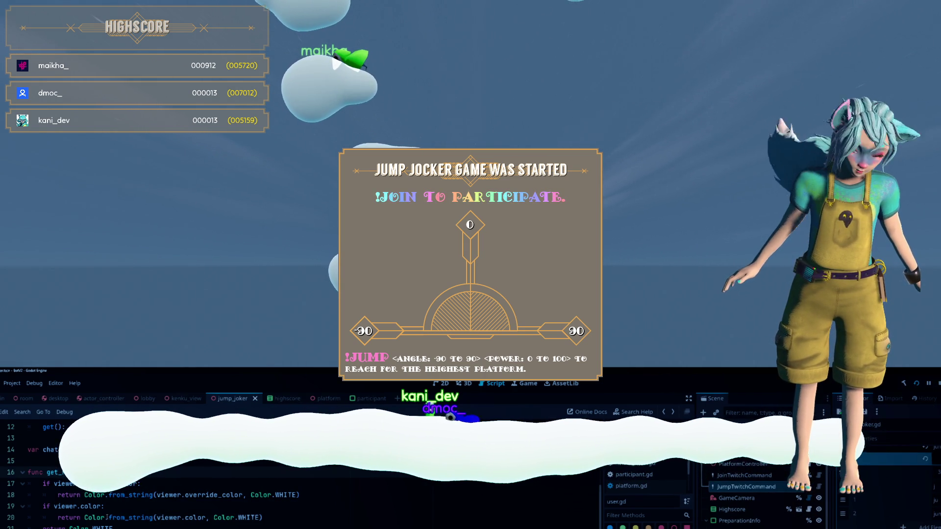
{"action": "scroll", "coordinate": [105, 517], "scroll_direction": "up", "scroll_amount": 4}
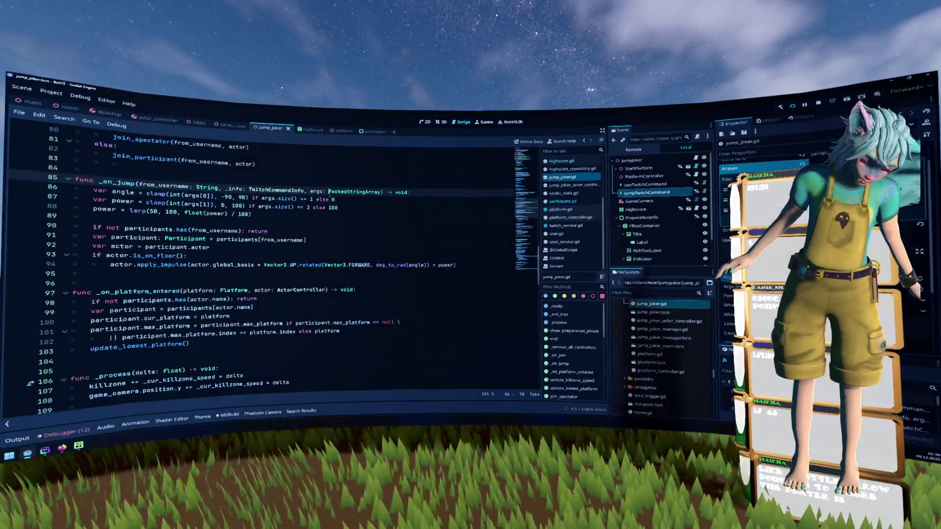
Make line 86 read the angle when args.size() > 0, otherwise 0
{"action": "left_click", "coordinate": [258, 198]}
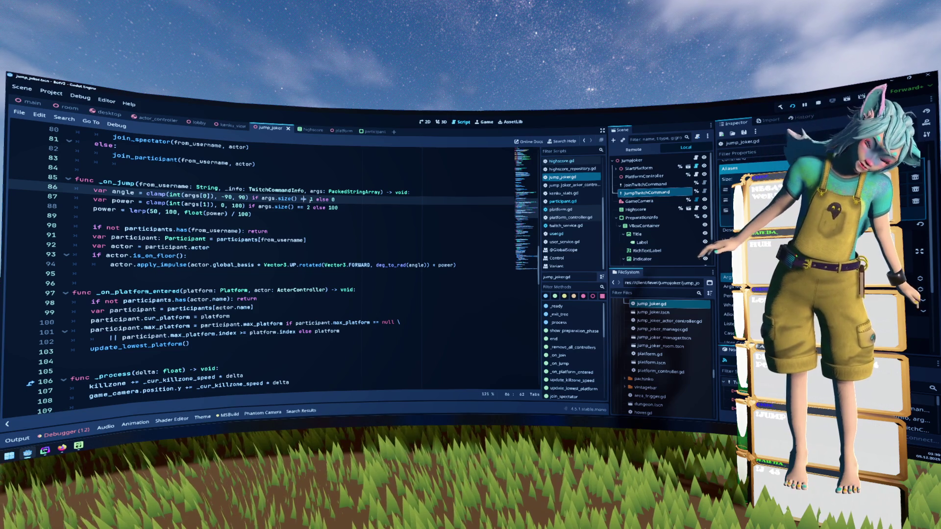
{"action": "left_click_drag", "start_coordinate": [303, 199], "coordinate": [273, 200]}
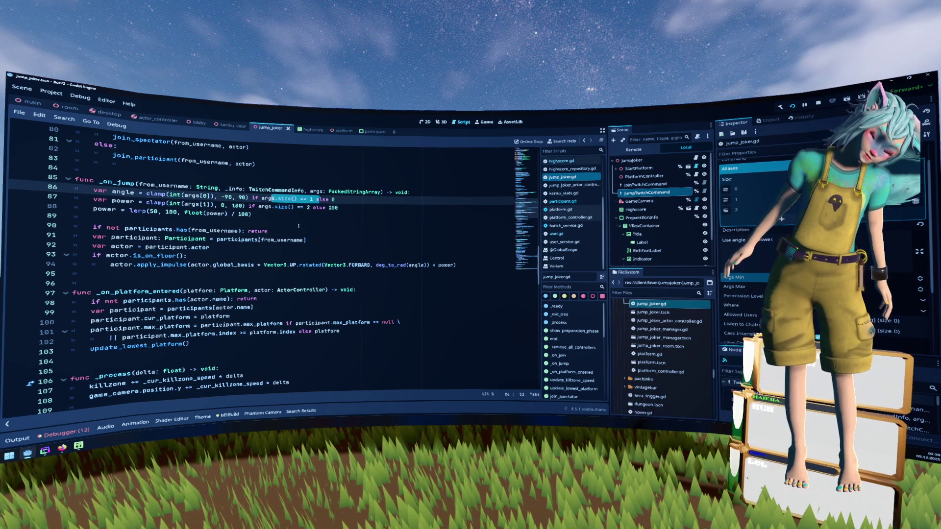
{"action": "left_click", "coordinate": [315, 208]}
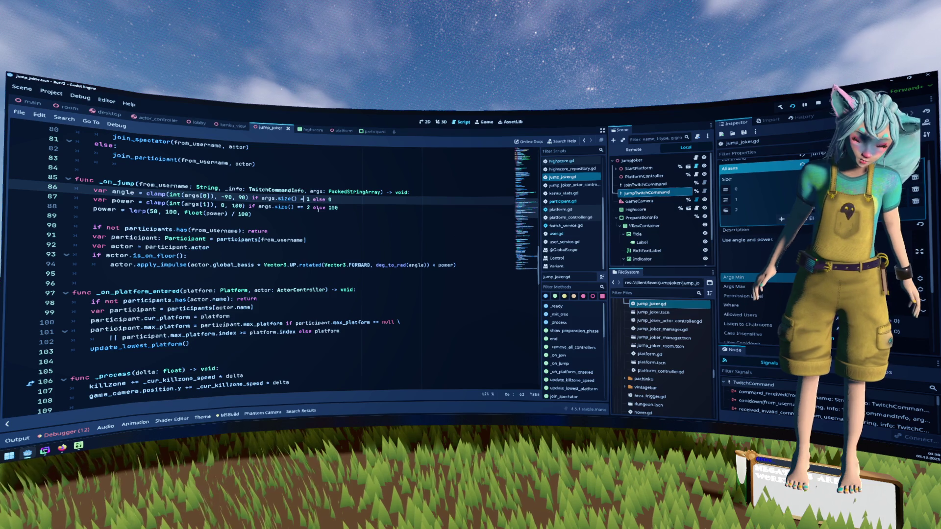
{"action": "type", "text": ">="}
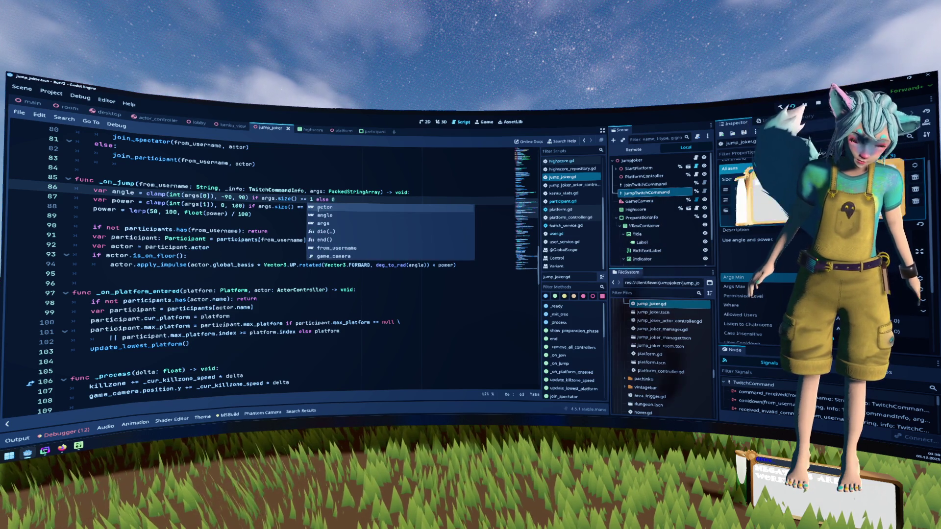
{"action": "key", "text": "Escape"}
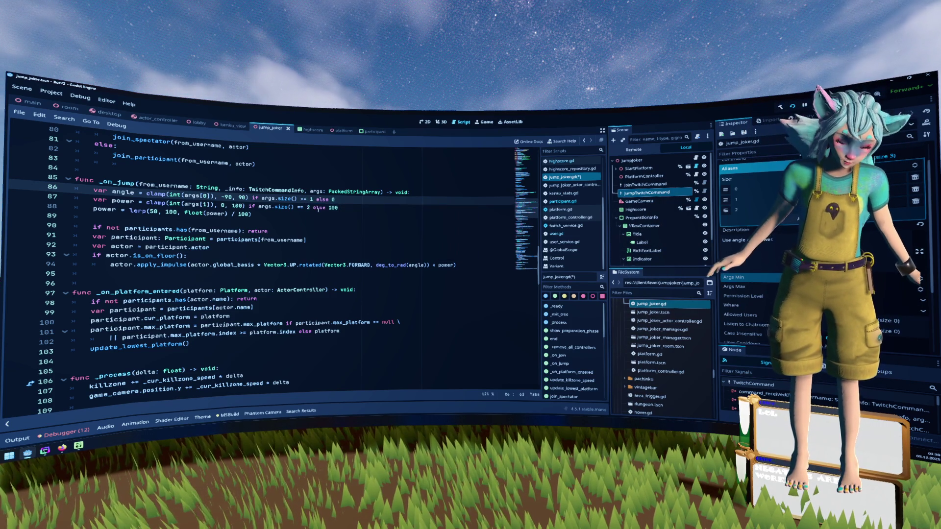
{"action": "key", "text": "Up"}
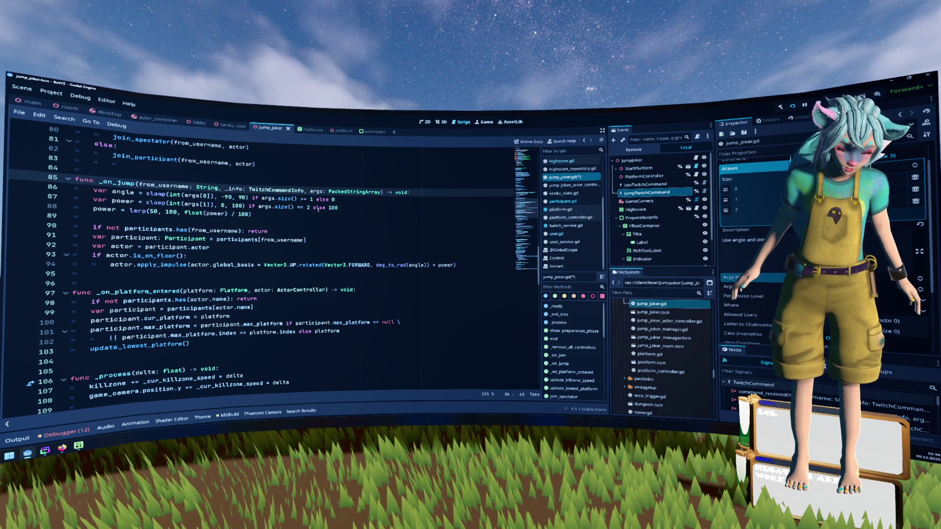
{"action": "key", "text": "Down"}
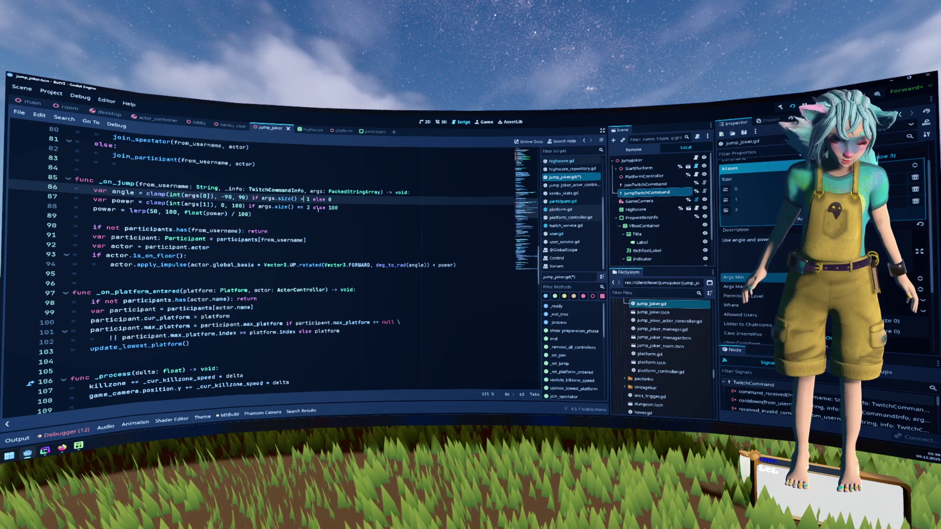
{"action": "key", "text": "ctrl+z"}
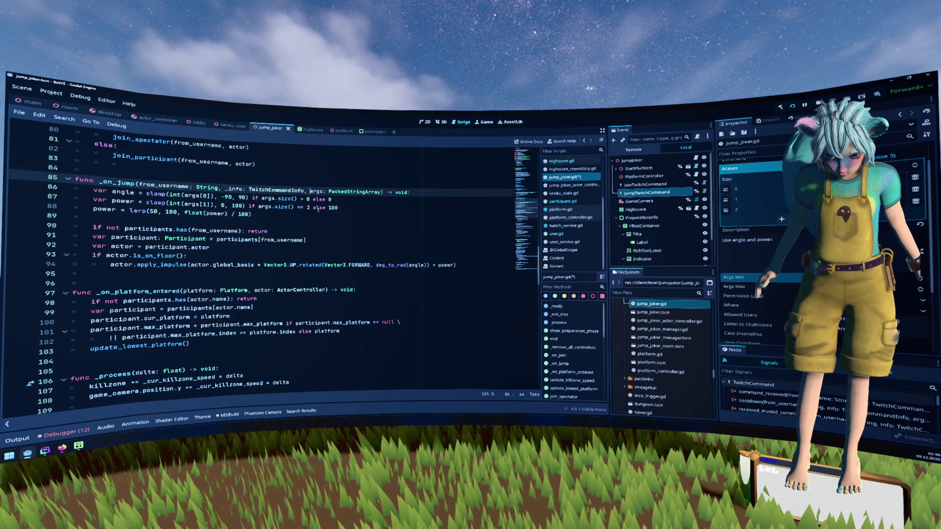
Save jump_joker.gd
{"action": "key", "text": "ctrl+s"}
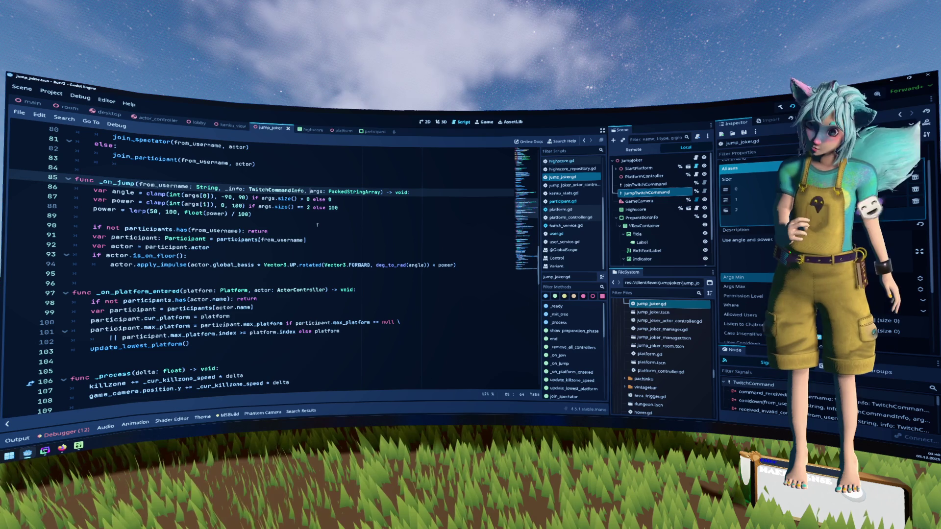
{"action": "key", "text": "Down"}
{"action": "key", "text": "Down"}
{"action": "key", "text": "Down"}
{"action": "key", "text": "Home"}
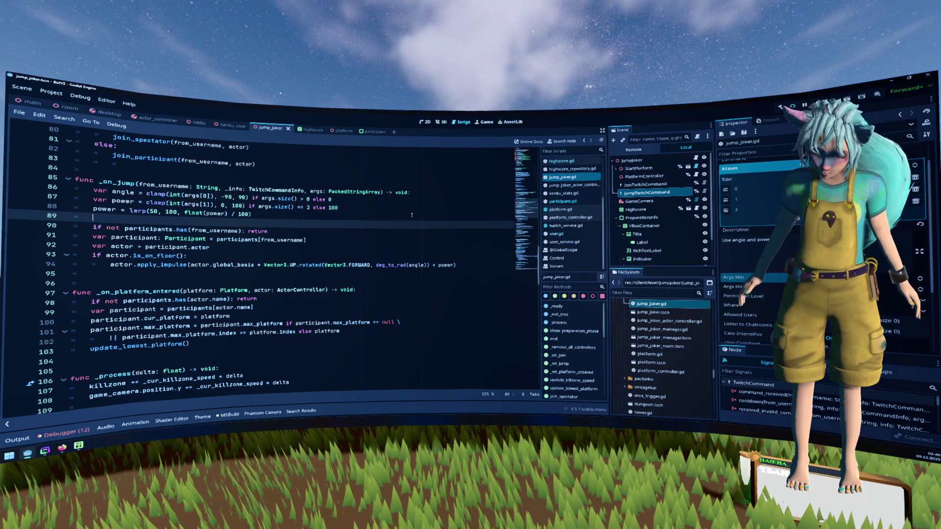
From the Highscore scene's script, navigate to update_color in participant.gd
{"action": "left_click", "coordinate": [312, 130]}
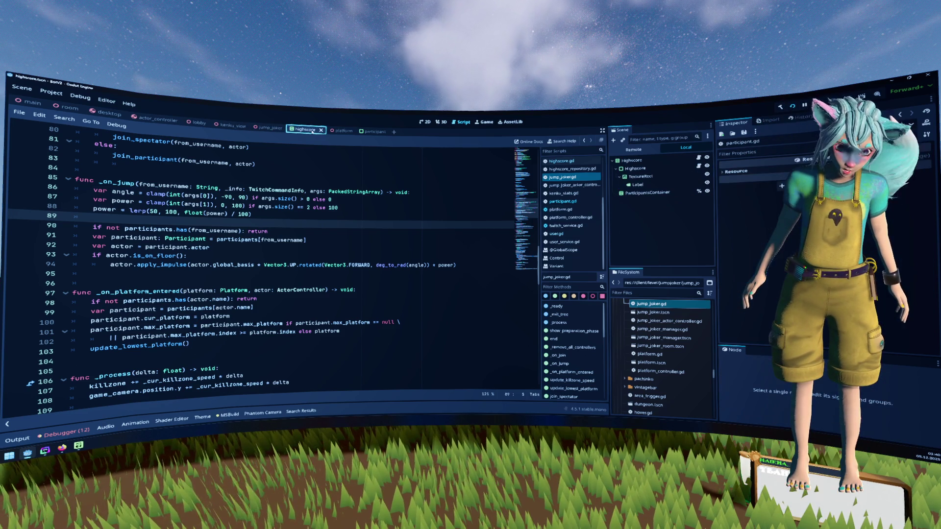
{"action": "left_click", "coordinate": [664, 184]}
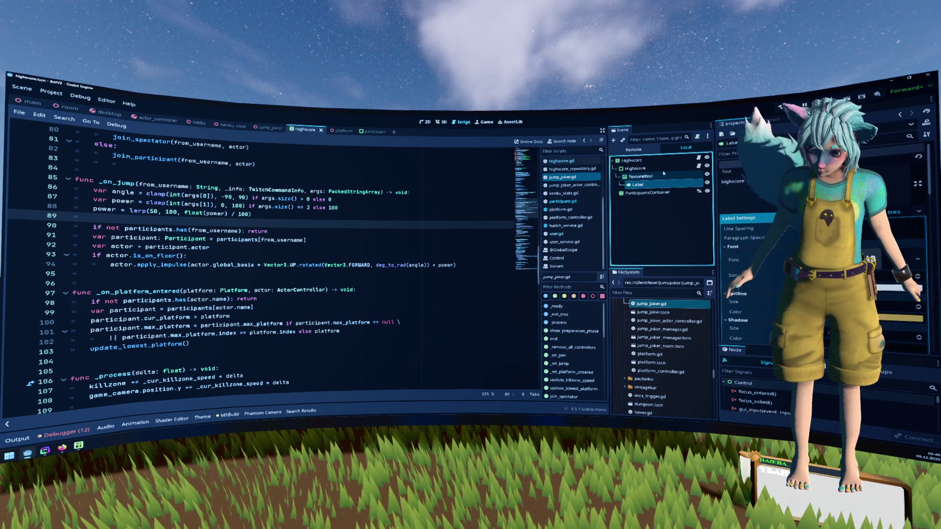
{"action": "left_click", "coordinate": [698, 165]}
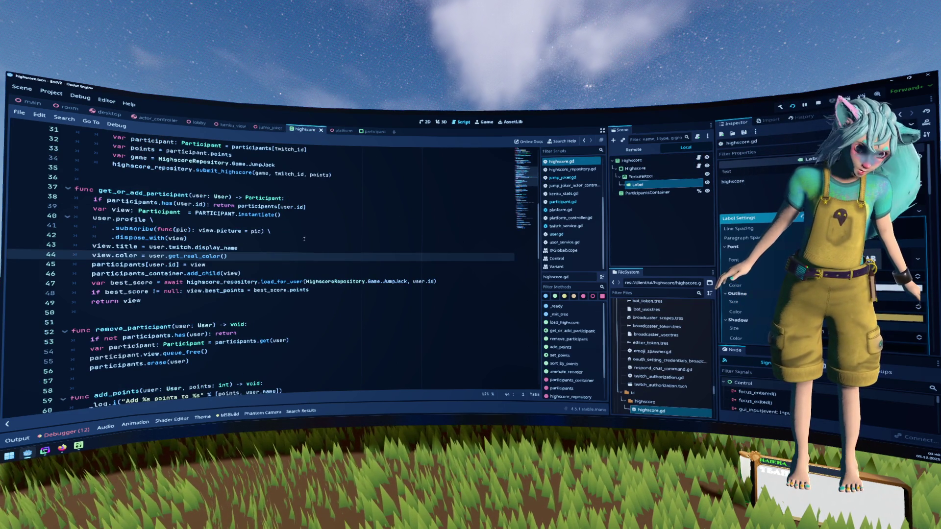
{"action": "left_click", "coordinate": [121, 256], "text": "ctrl"}
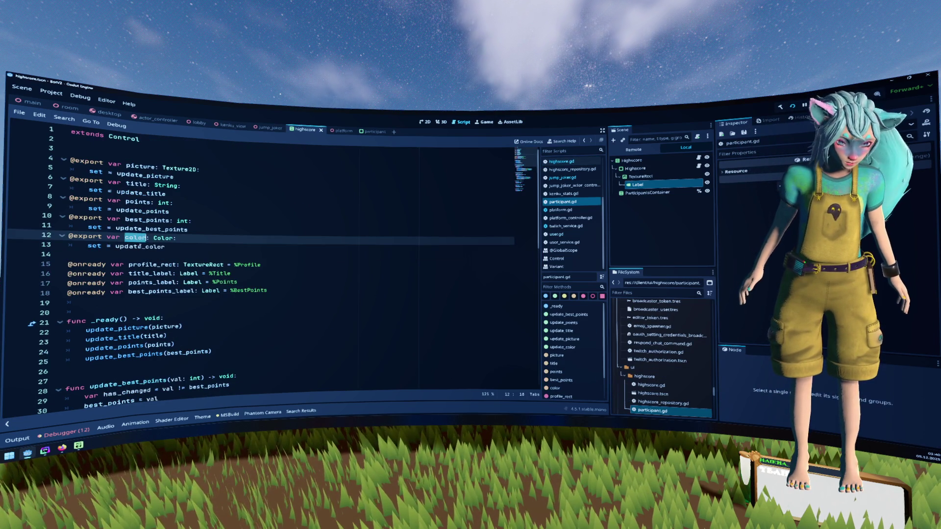
{"action": "left_click", "coordinate": [140, 246], "text": "ctrl"}
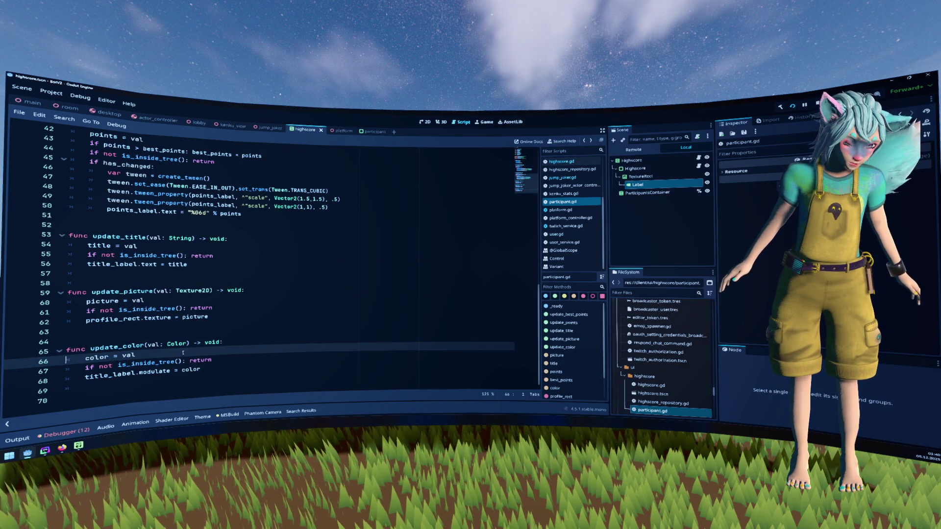
Insert a print("Color: ", val) debug line at the top of update_color
{"action": "left_click", "coordinate": [228, 346]}
{"action": "key", "text": "Return"}
{"action": "type", "text": "pri"}
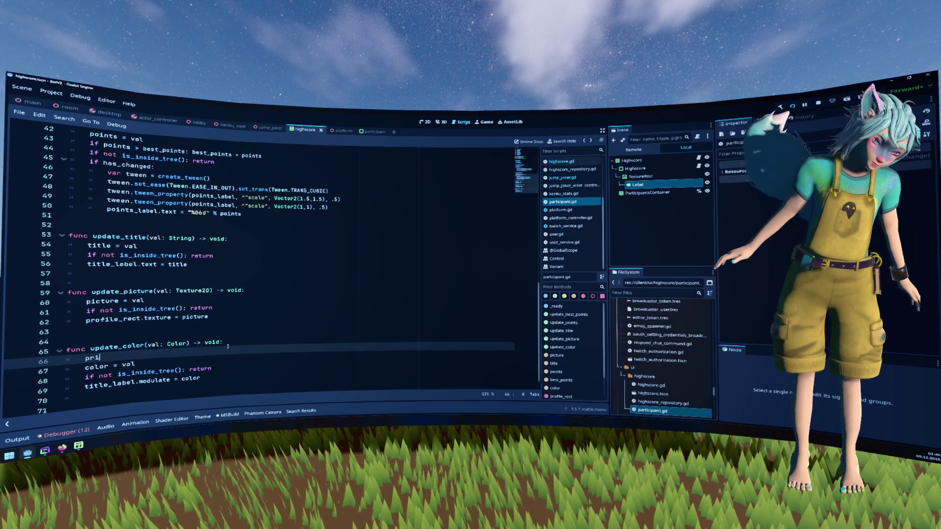
{"action": "type", "text": "nt(\"Color: \","}
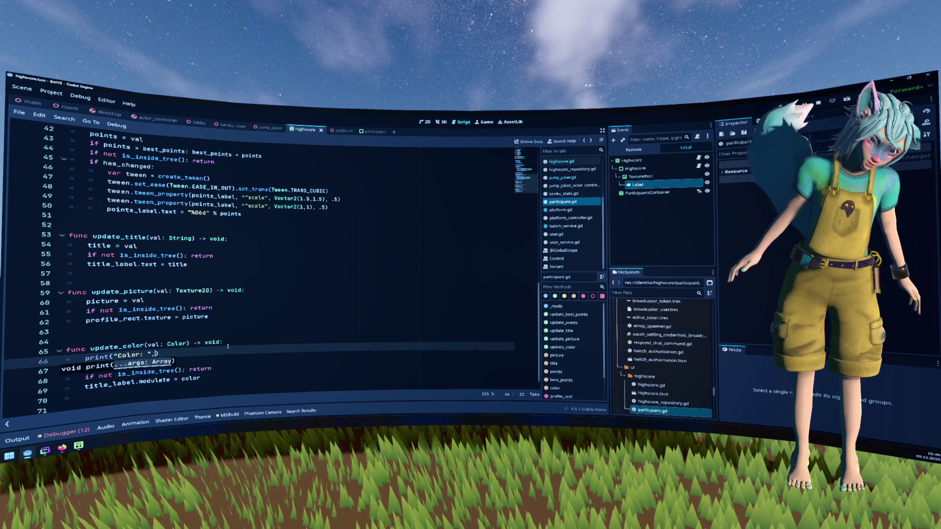
{"action": "key", "text": "ctrl+space"}
{"action": "key", "text": "Escape"}
{"action": "key", "text": "Left"}
{"action": "key", "text": "Left"}
{"action": "key", "text": "Left"}
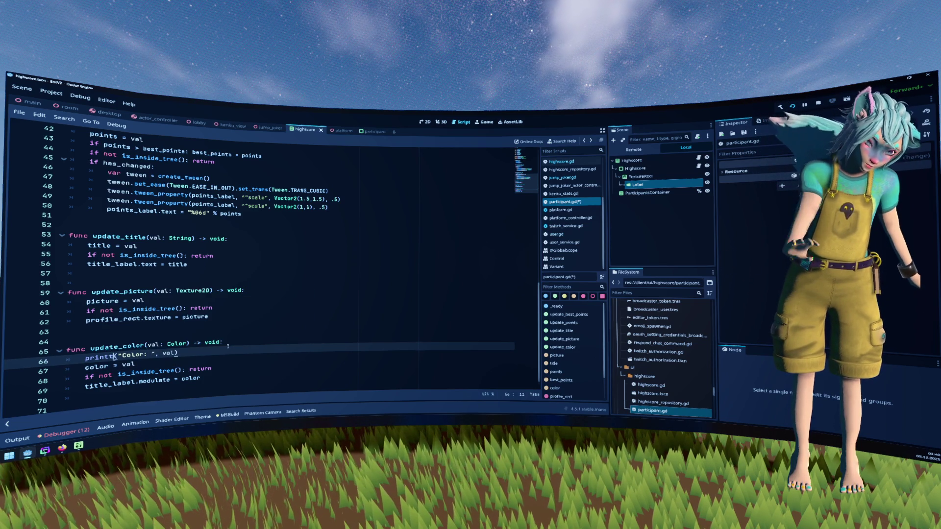
{"action": "left_click", "coordinate": [258, 327]}
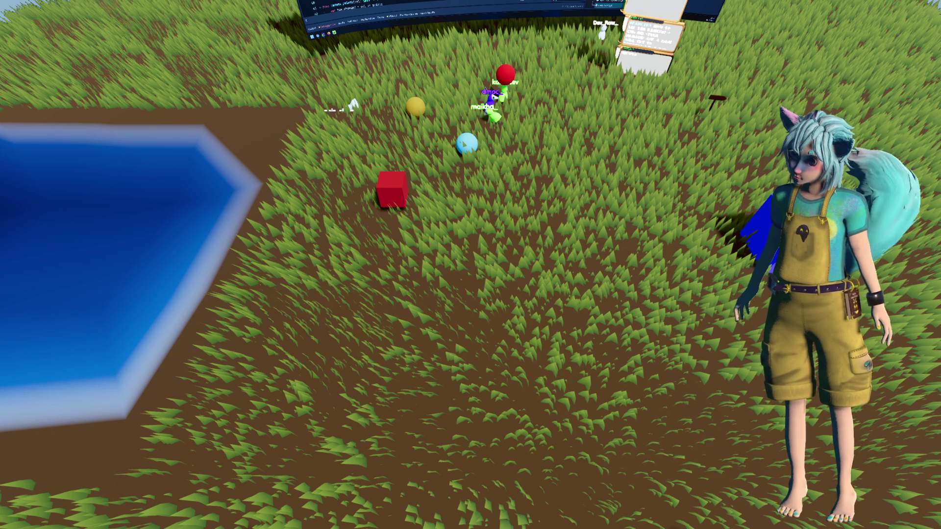
Stop the running game with F8 and return to the script editor
{"action": "key", "text": "F8"}
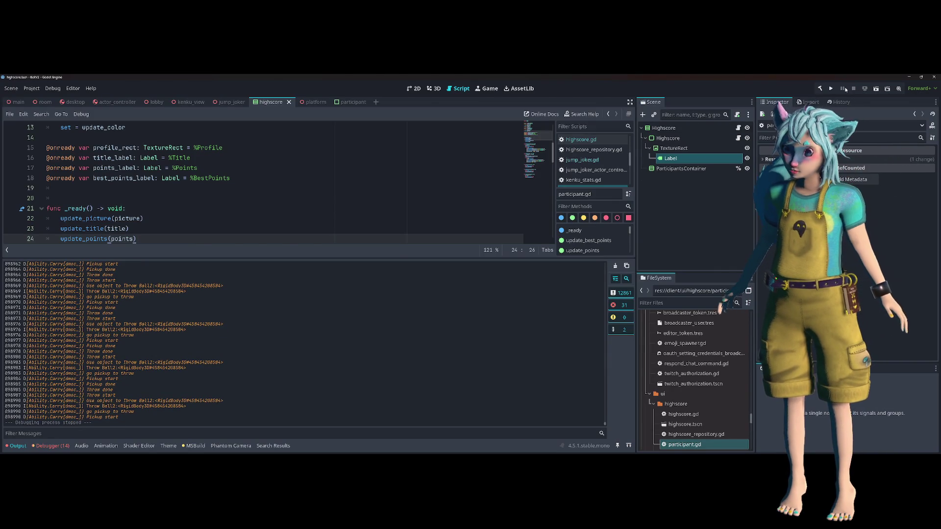